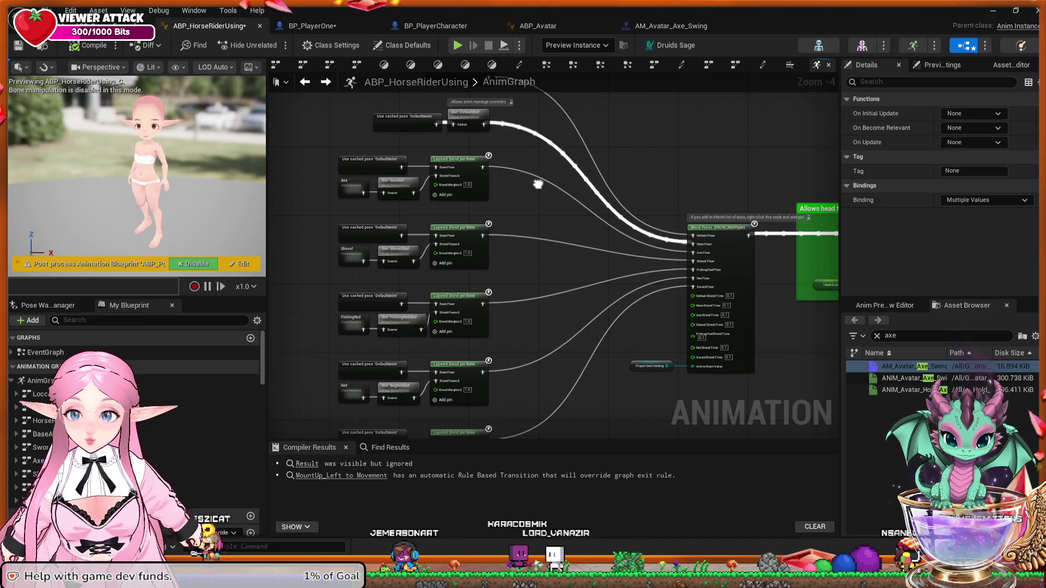
{"action": "left_click_drag", "start_coordinate": [538, 184], "coordinate": [526, 203]}
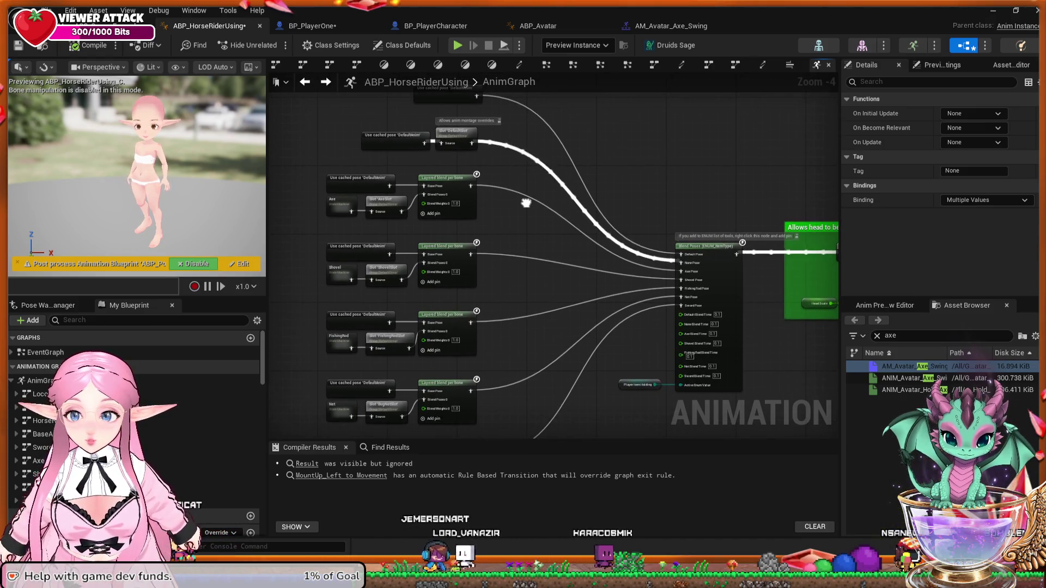
{"action": "scroll", "coordinate": [526, 202], "scroll_direction": "up", "scroll_amount": 2}
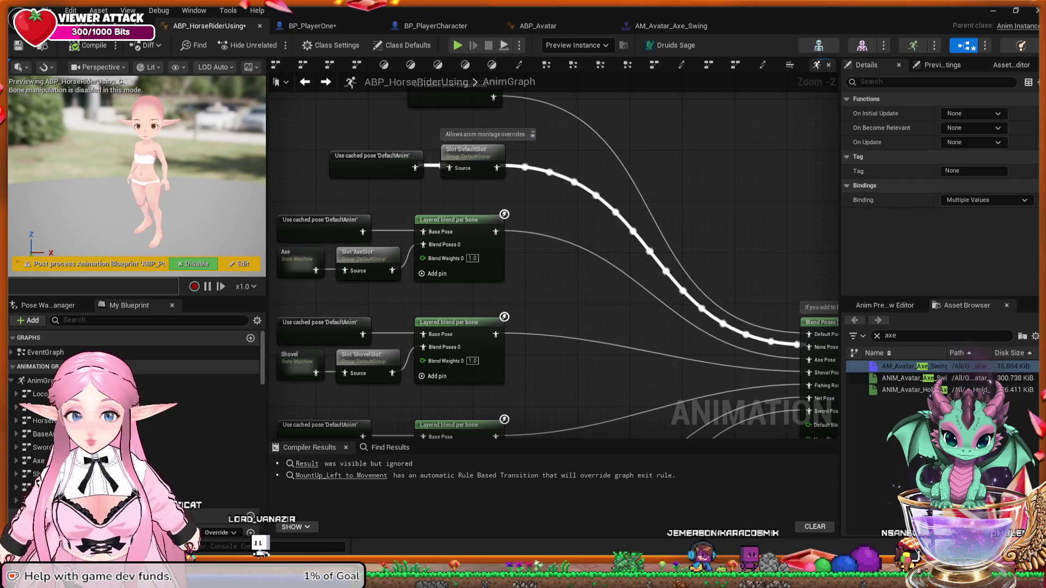
{"action": "left_click_drag", "start_coordinate": [545, 280], "coordinate": [565, 276]}
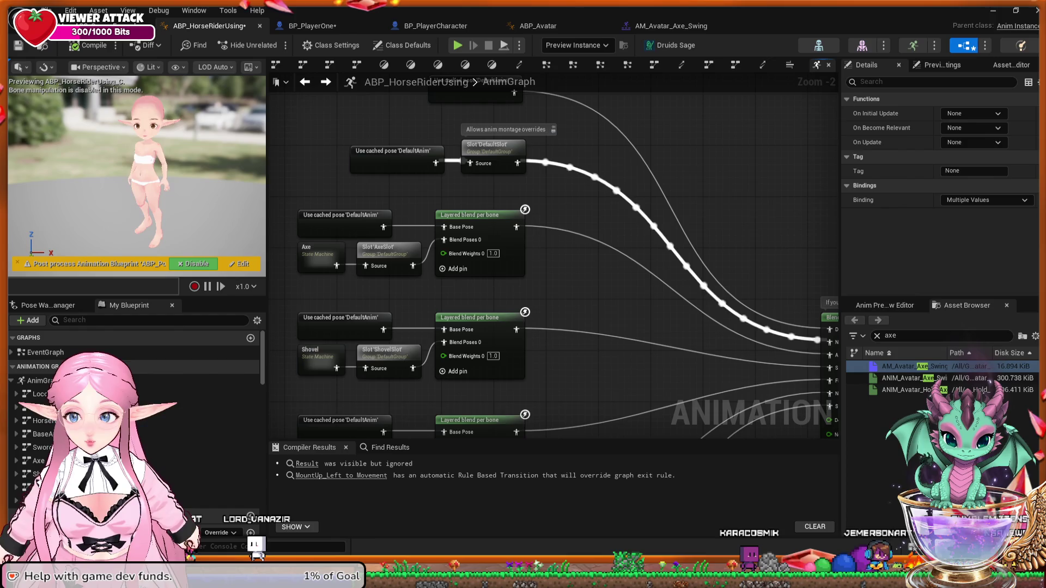
{"action": "mouse_move", "coordinate": [834, 256]}
{"action": "left_mouse_down"}
{"action": "mouse_move", "coordinate": [806, 245]}
{"action": "mouse_move", "coordinate": [605, 239]}
{"action": "mouse_move", "coordinate": [545, 256]}
{"action": "mouse_move", "coordinate": [553, 296]}
{"action": "mouse_move", "coordinate": [577, 290]}
{"action": "left_mouse_up"}
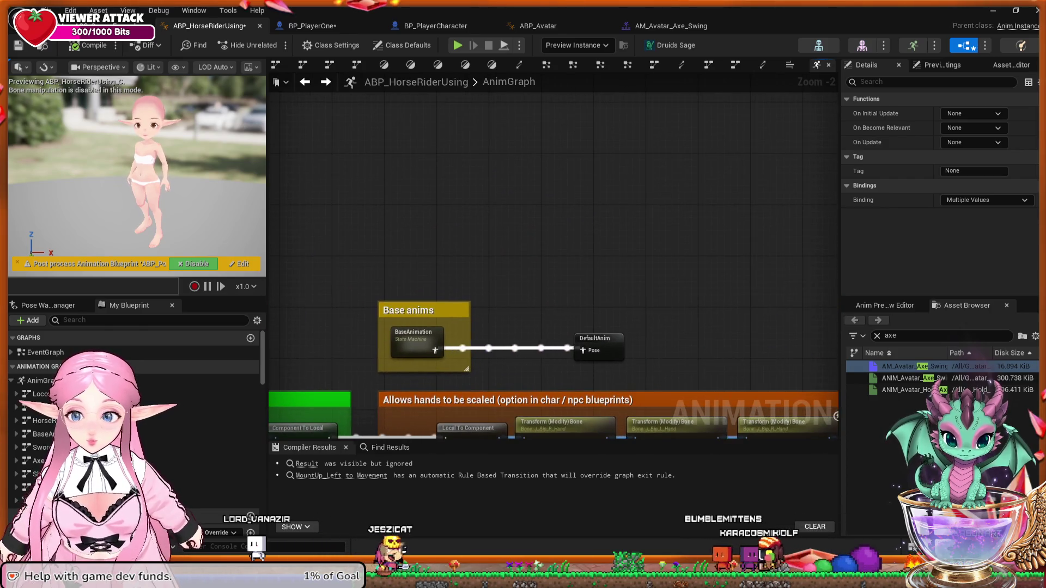
Step: In BaseAnimation, add a Shovel Swing state linked from the Conduit and place it beside Axe Swing
{"action": "double_click", "coordinate": [403, 343]}
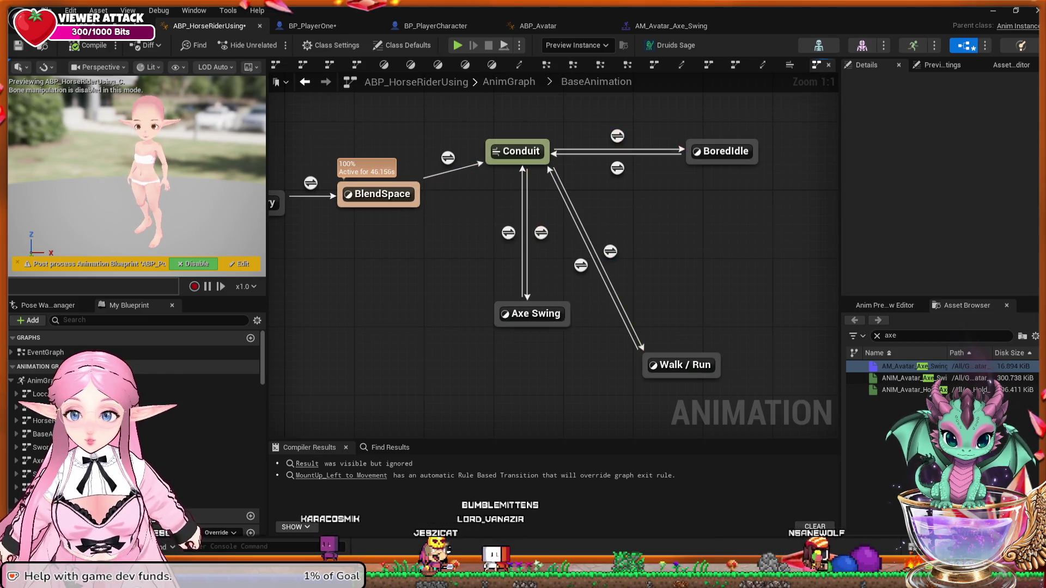
{"action": "left_click", "coordinate": [518, 151]}
{"action": "left_click_drag", "start_coordinate": [486, 163], "coordinate": [430, 307]}
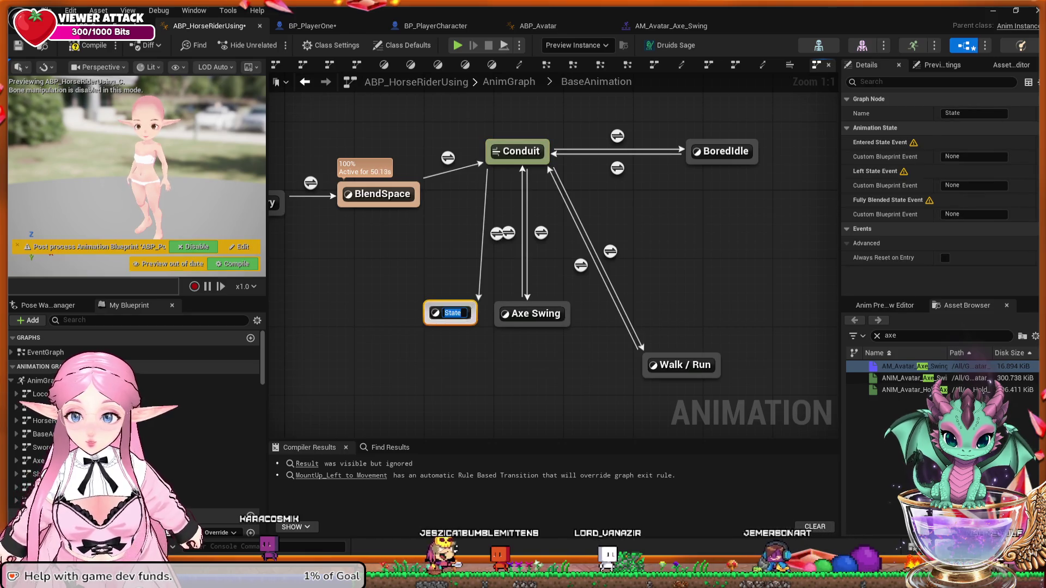
{"action": "type", "text": "Shovel S"}
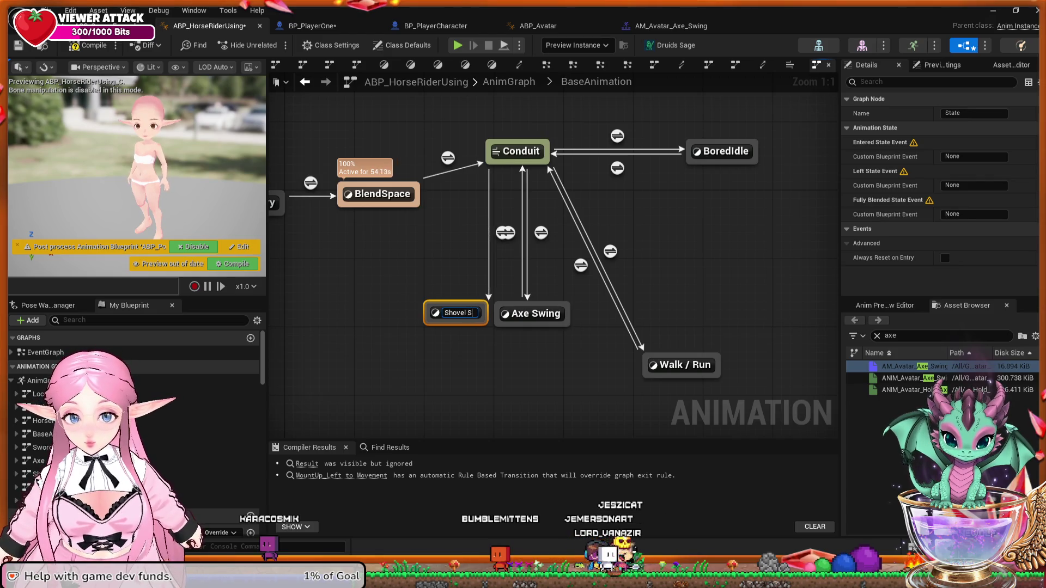
{"action": "type", "text": "wing"}
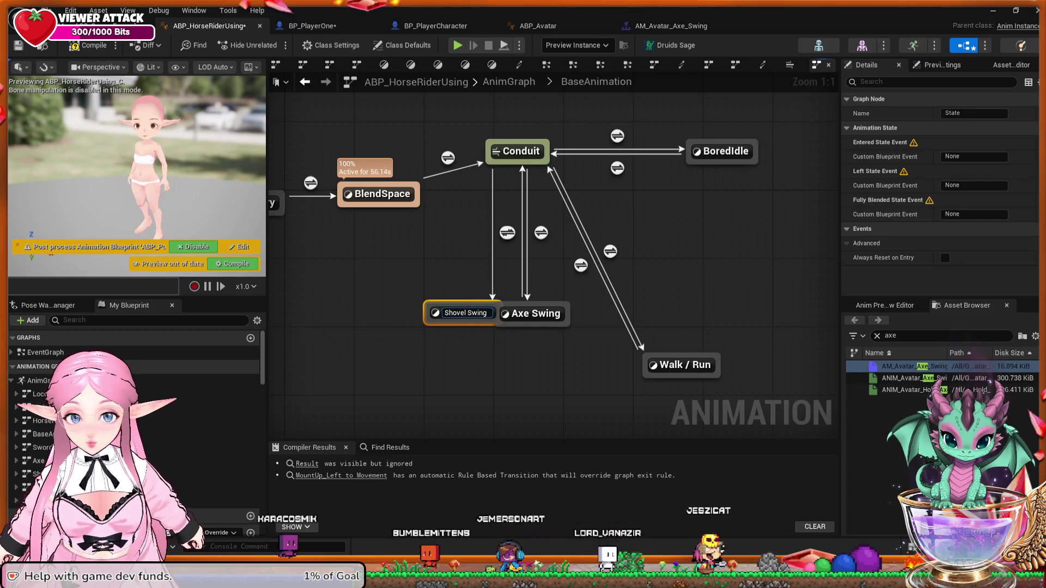
{"action": "key", "text": "Return"}
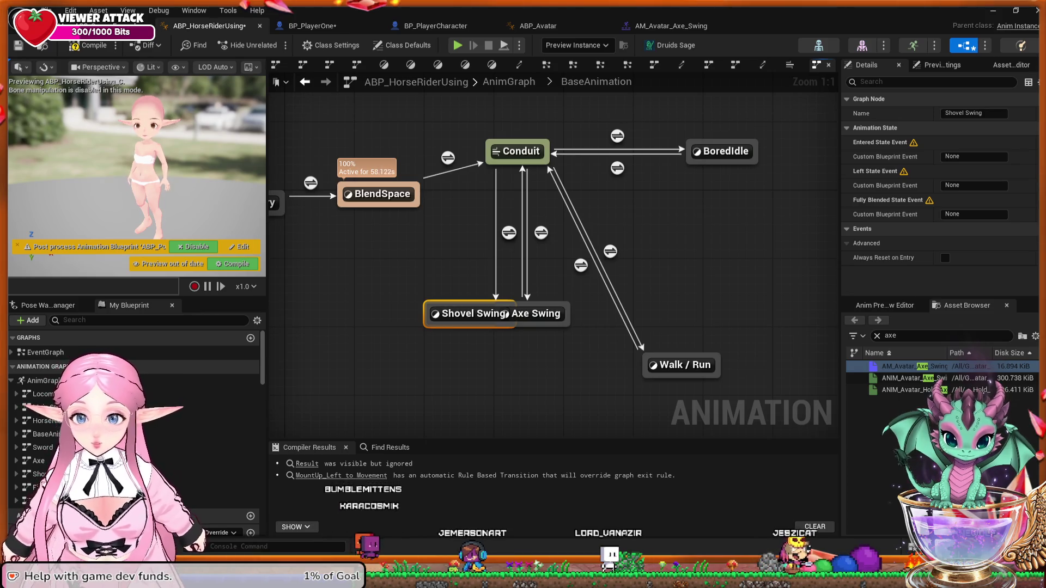
{"action": "mouse_move", "coordinate": [469, 313]}
{"action": "left_mouse_down"}
{"action": "mouse_move", "coordinate": [417, 305]}
{"action": "mouse_move", "coordinate": [390, 313]}
{"action": "left_mouse_up"}
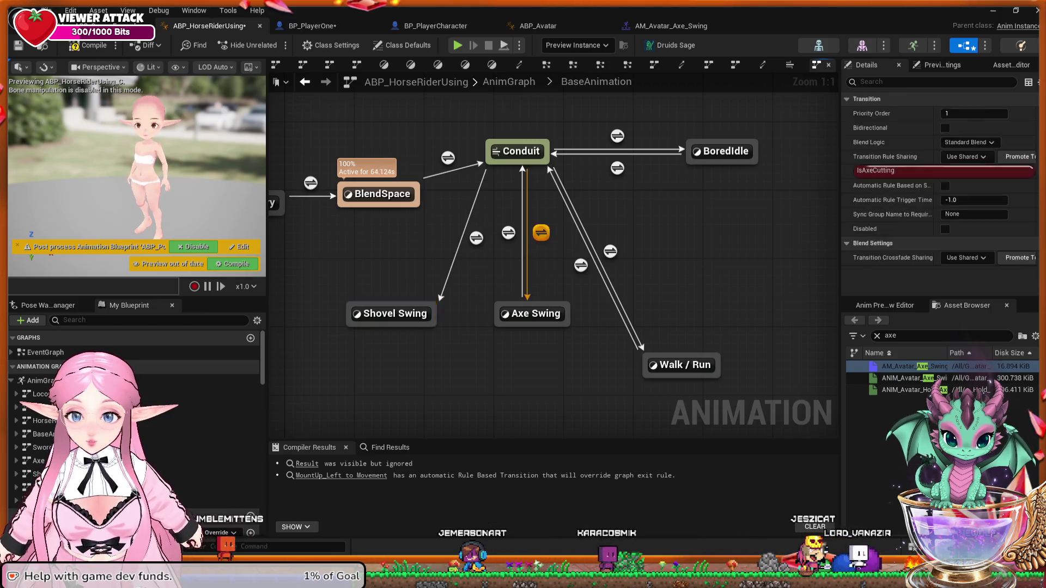
Step: Wire an Is Shovelling getter into the Conduit-to-Shovel Swing transition rule's result
{"action": "double_click", "coordinate": [541, 232]}
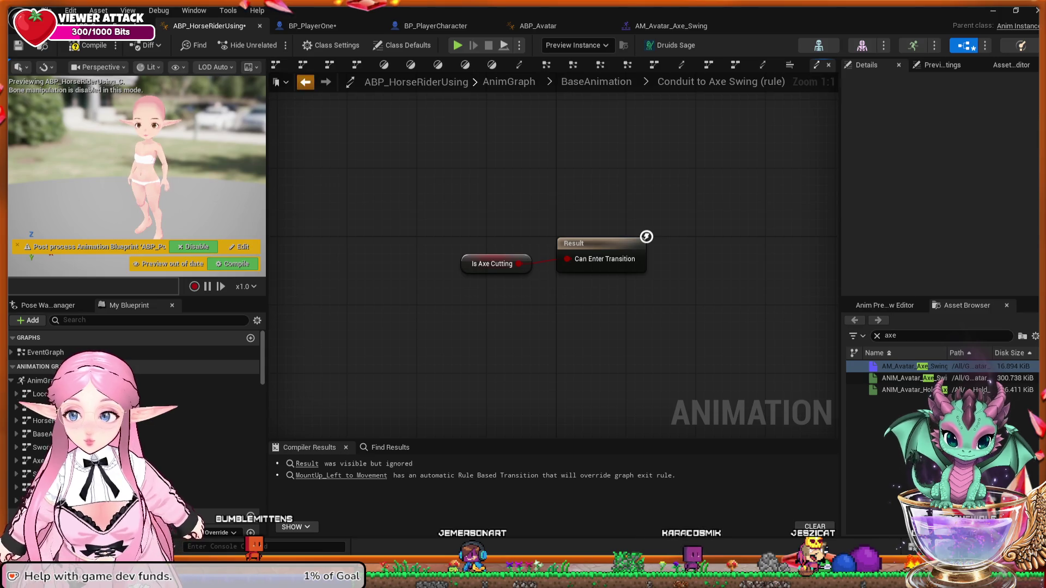
{"action": "left_click", "coordinate": [305, 81]}
{"action": "double_click", "coordinate": [476, 238]}
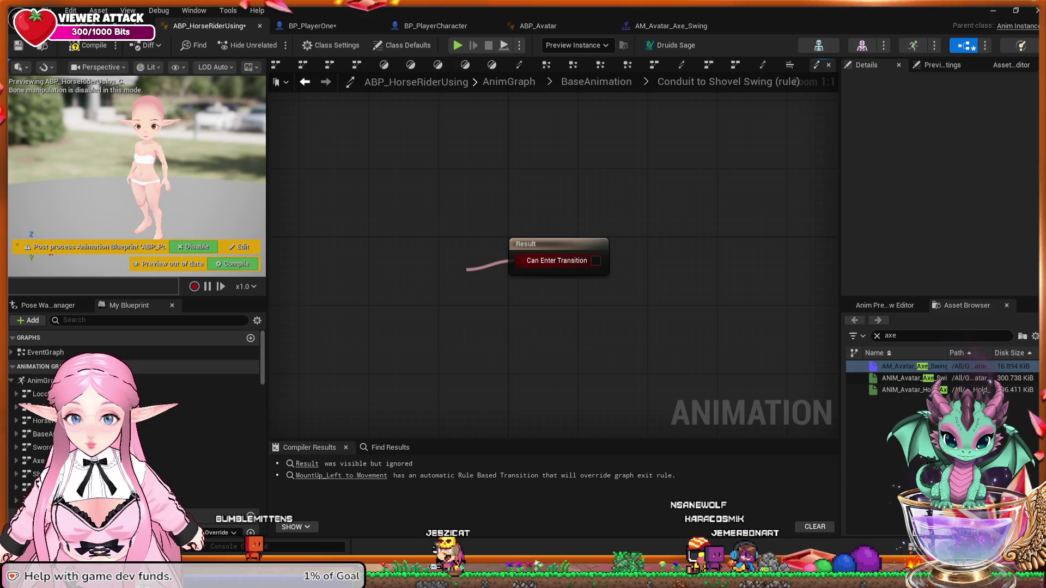
{"action": "left_click_drag", "start_coordinate": [466, 269], "coordinate": [468, 271]}
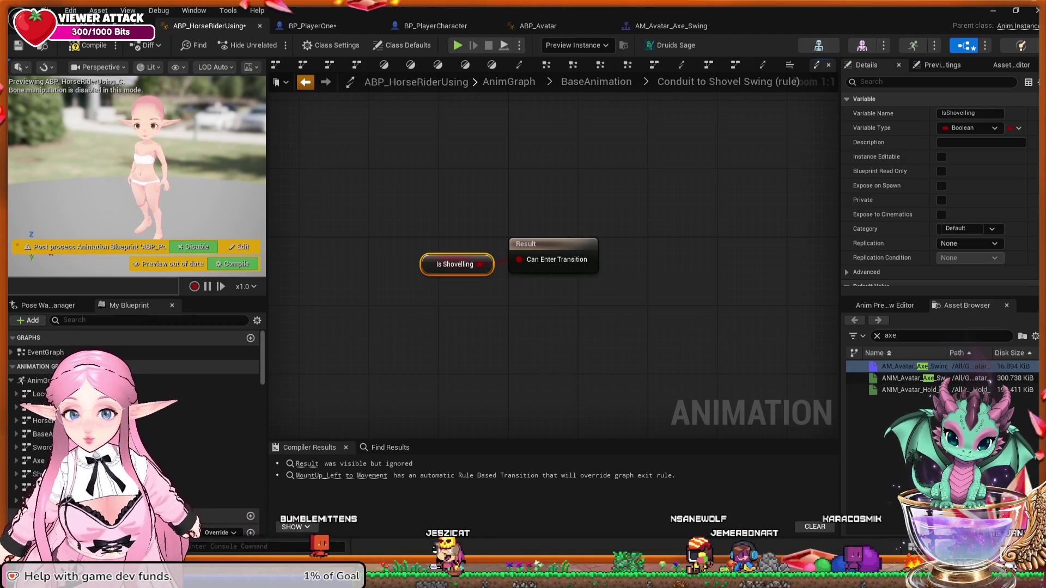
{"action": "key", "text": "alt+Left"}
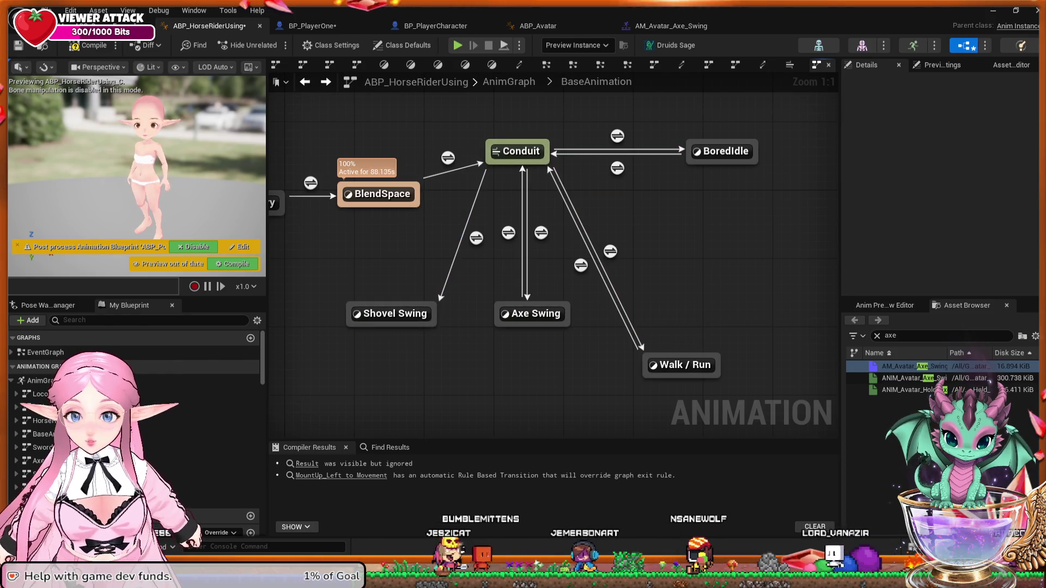
Step: Add a Shovel Swing-to-Conduit transition whose rule is NOT Is Shovelling
{"action": "left_click_drag", "start_coordinate": [392, 303], "coordinate": [518, 153]}
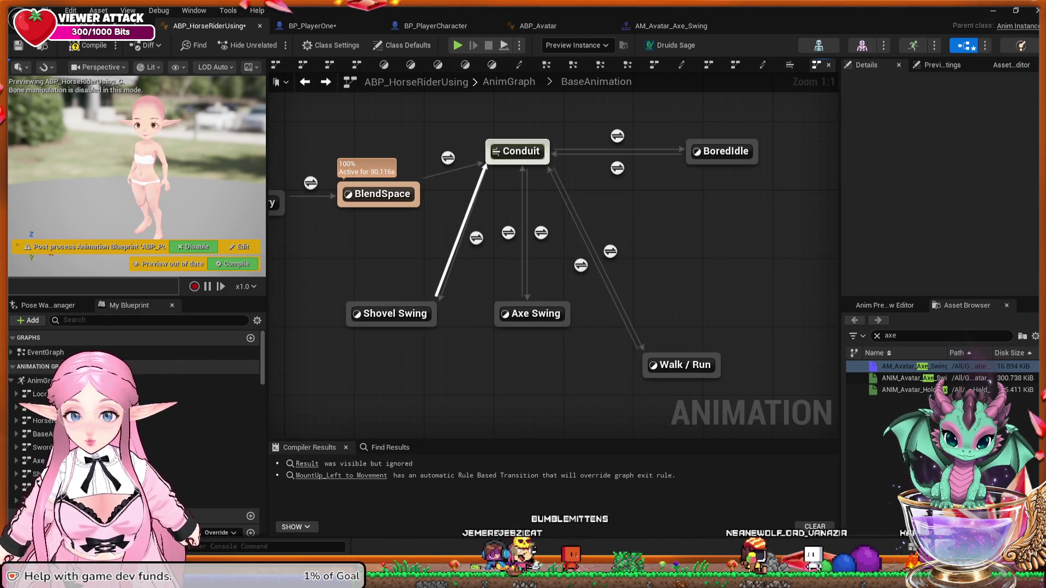
{"action": "double_click", "coordinate": [445, 227]}
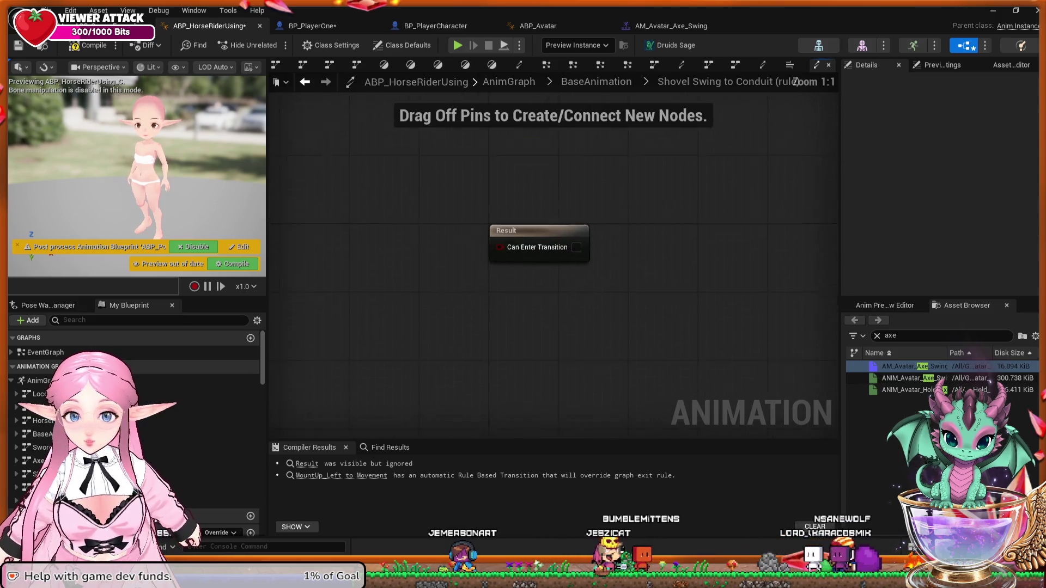
{"action": "left_click_drag", "start_coordinate": [55, 526], "coordinate": [352, 273]}
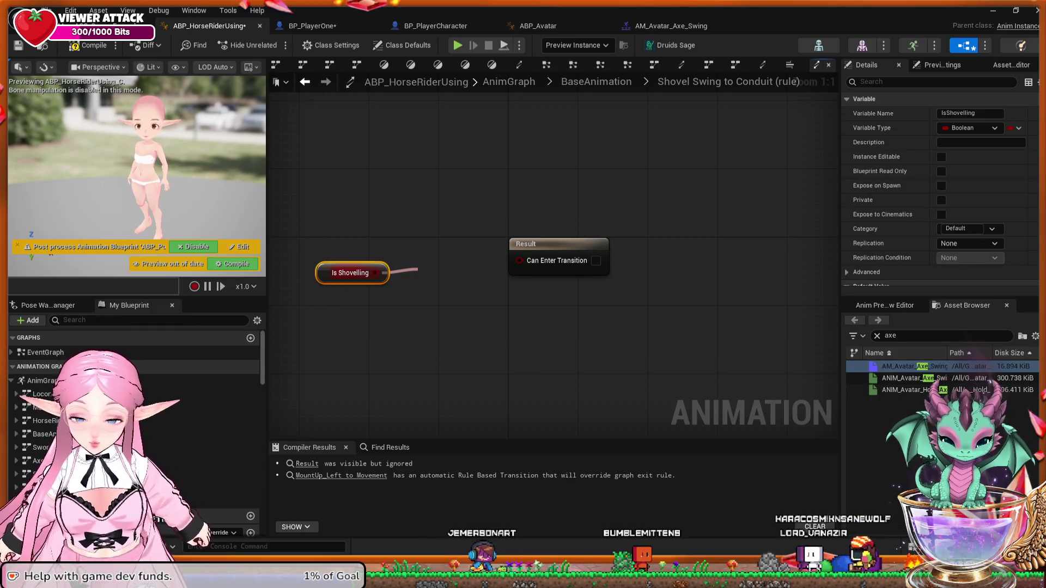
{"action": "left_click_drag", "start_coordinate": [384, 273], "coordinate": [449, 264]}
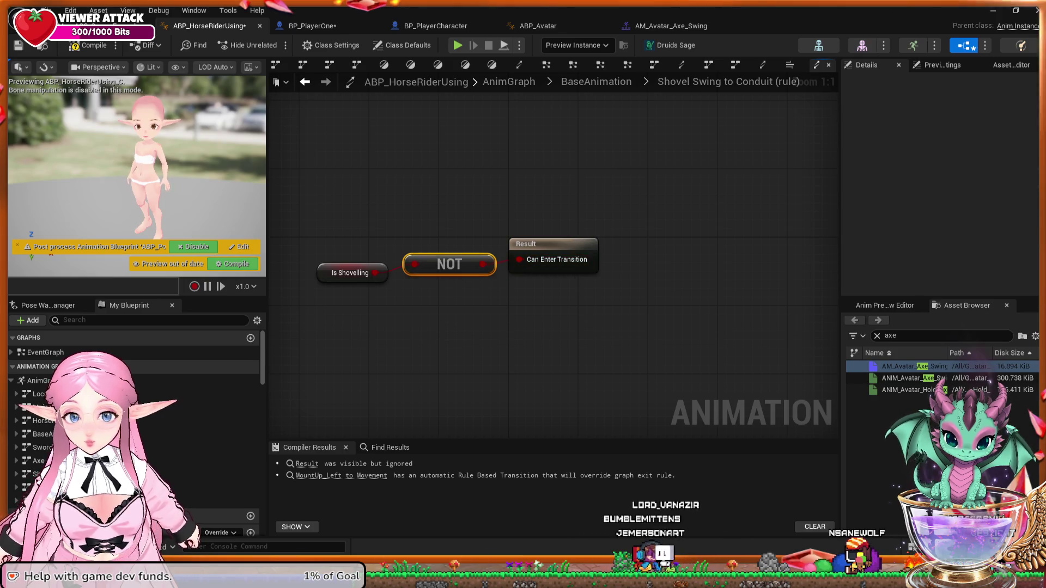
Step: Compile ABP_HorseRiderUsing and compare with the Axe Swing-to-Conduit rule
{"action": "left_click", "coordinate": [90, 45]}
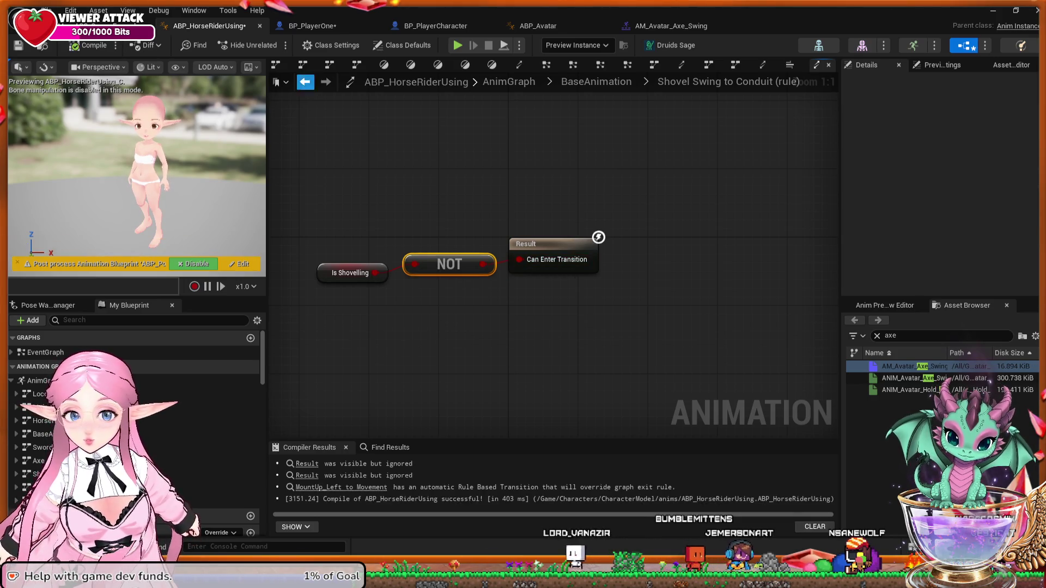
{"action": "left_click", "coordinate": [305, 81]}
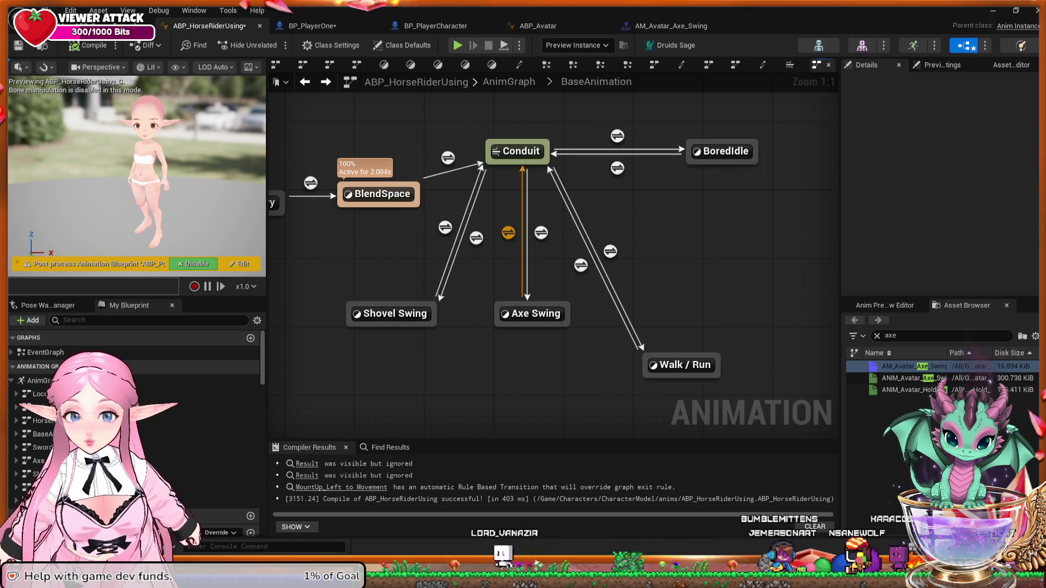
{"action": "double_click", "coordinate": [509, 232]}
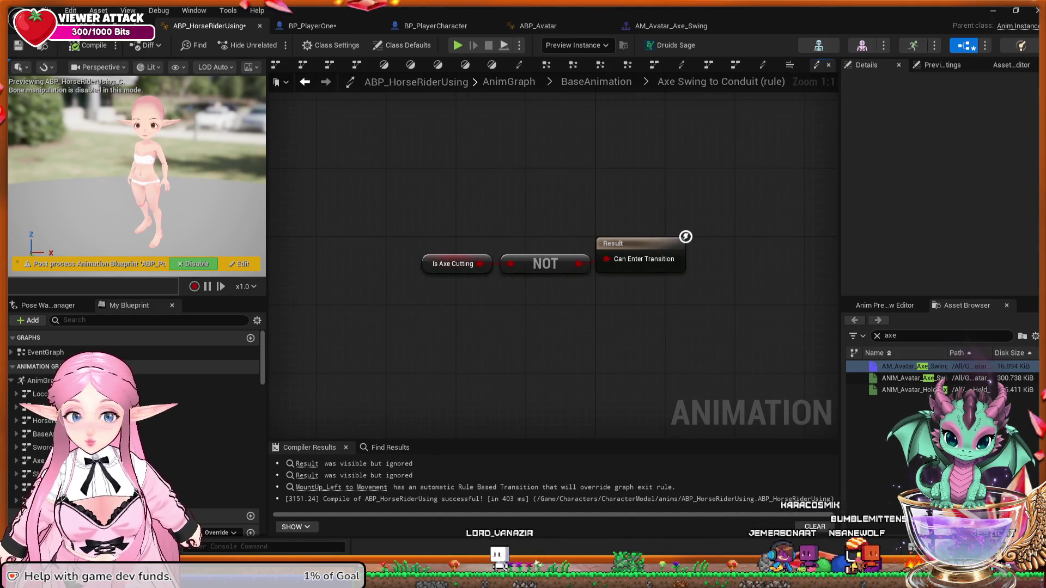
{"action": "left_click", "coordinate": [305, 81]}
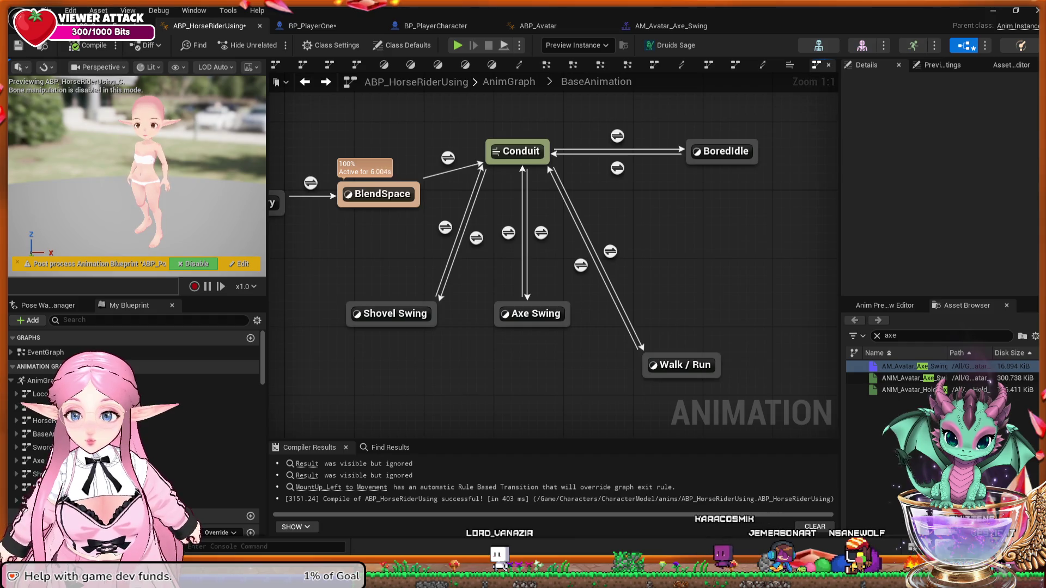
Step: Compare the Shovel Swing state graph with the Axe Swing state's animation setup
{"action": "double_click", "coordinate": [391, 314]}
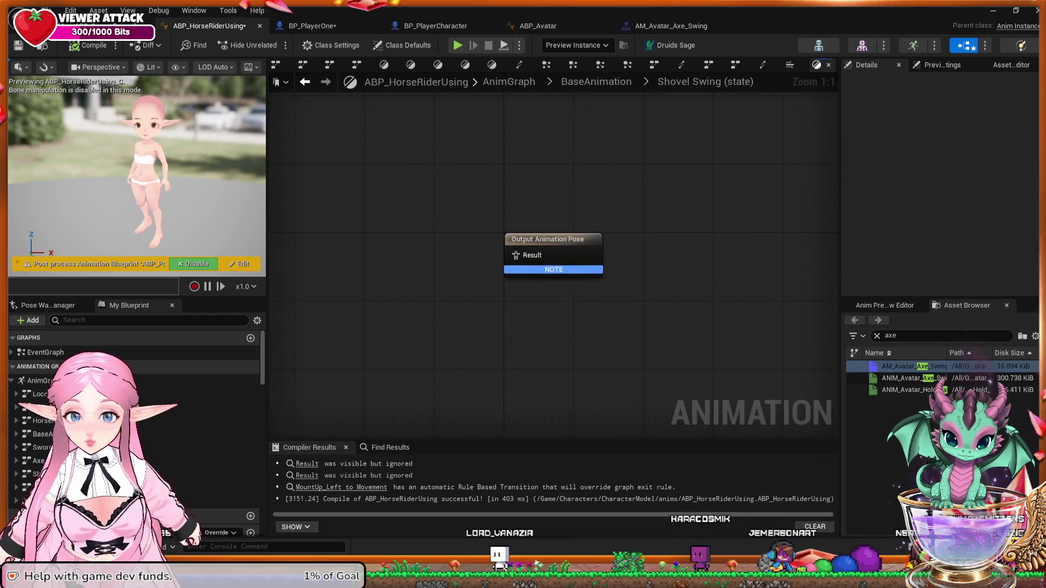
{"action": "left_click", "coordinate": [305, 82]}
{"action": "double_click", "coordinate": [531, 313]}
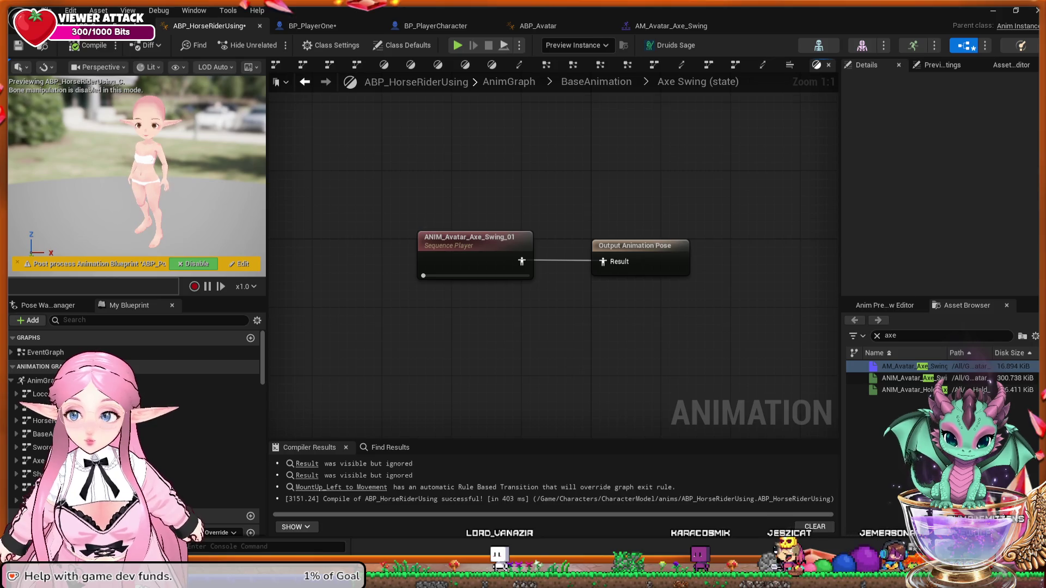
{"action": "left_click", "coordinate": [305, 81]}
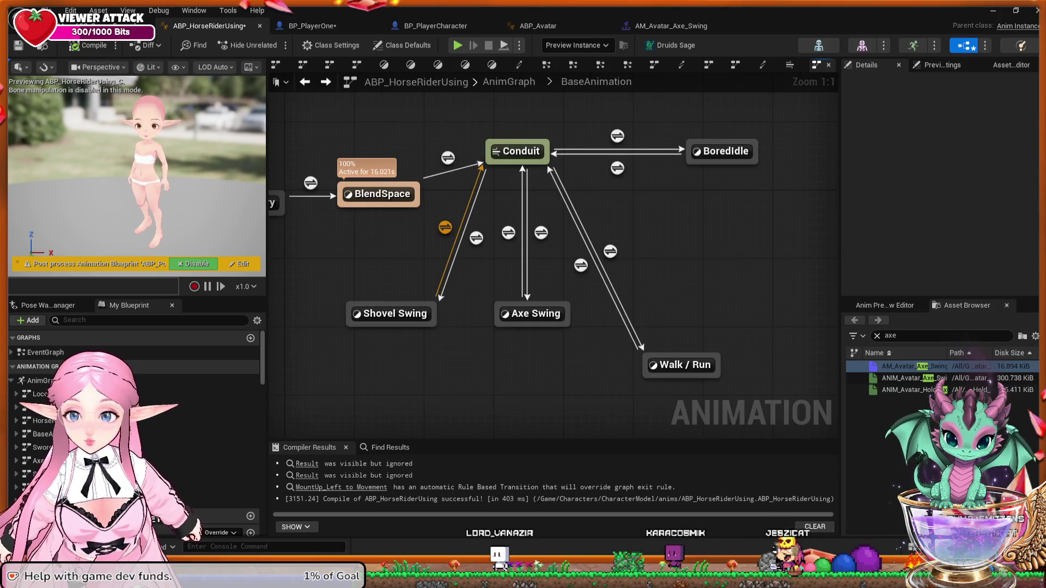
Step: Feed ANIM_Avatar_Shovel_Dig_01 into Shovel Swing's output pose, then launch Play-In-Editor
{"action": "double_click", "coordinate": [392, 314]}
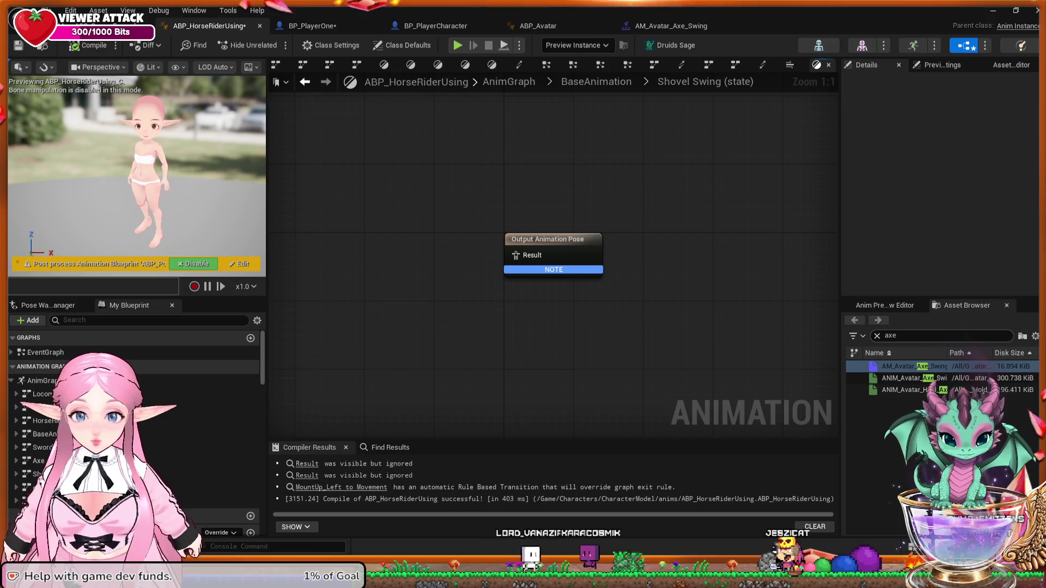
{"action": "type", "text": "s"}
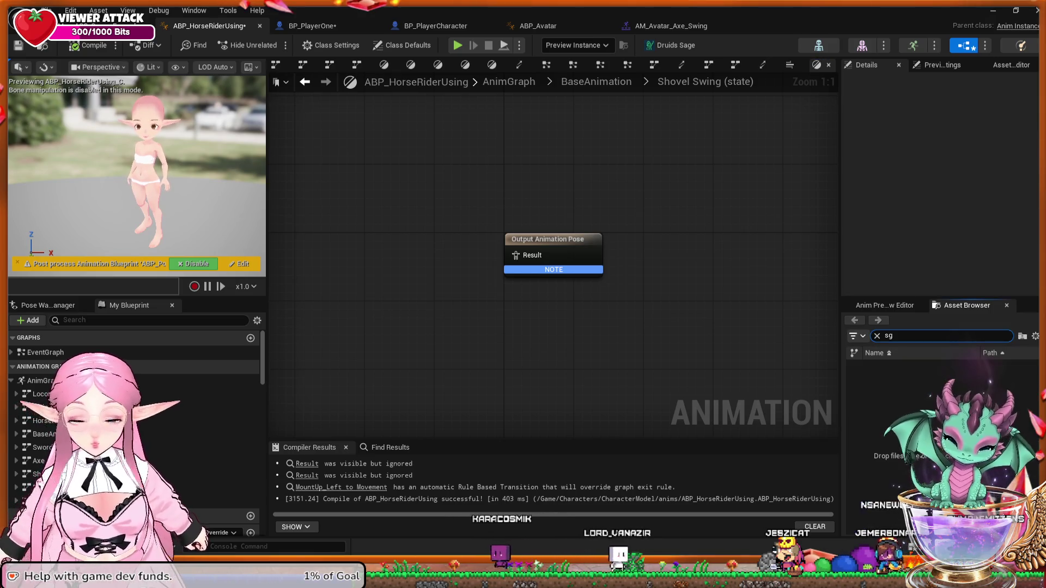
{"action": "key", "text": "BackSpace"}
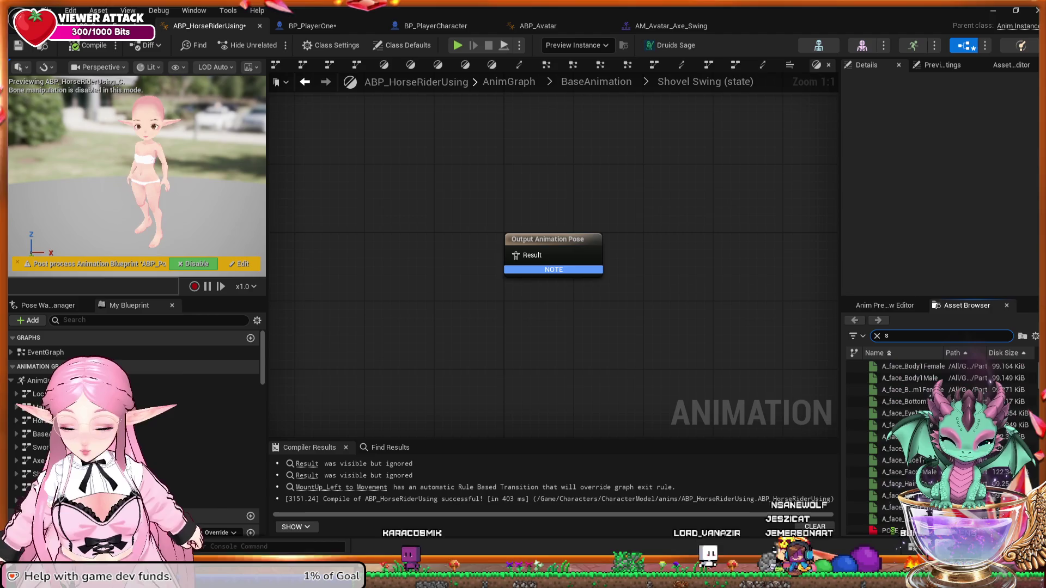
{"action": "type", "text": "g"}
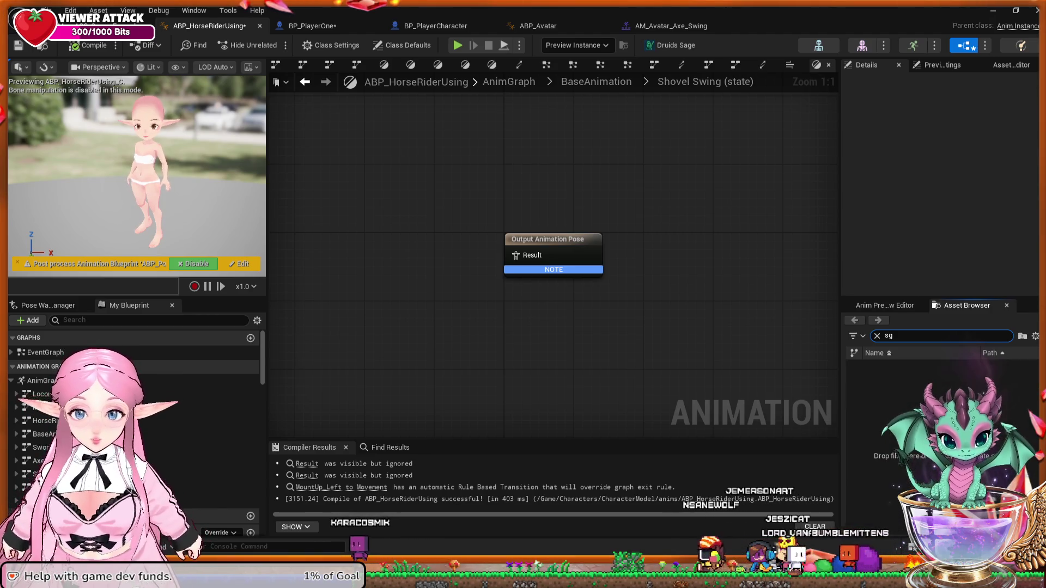
{"action": "type", "text": "hove"}
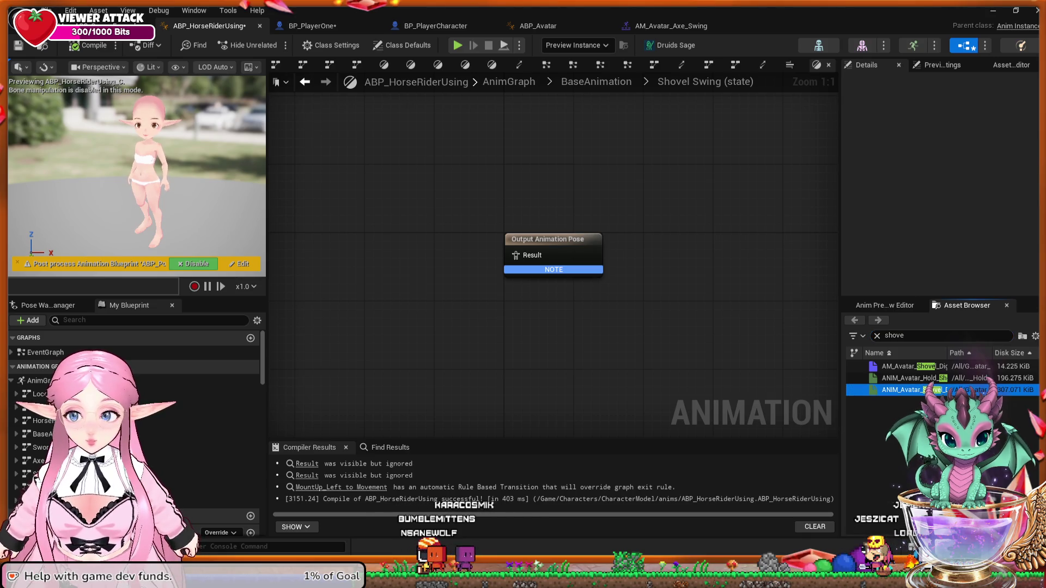
{"action": "left_click_drag", "start_coordinate": [916, 389], "coordinate": [396, 239]}
{"action": "left_click_drag", "start_coordinate": [469, 264], "coordinate": [515, 255]}
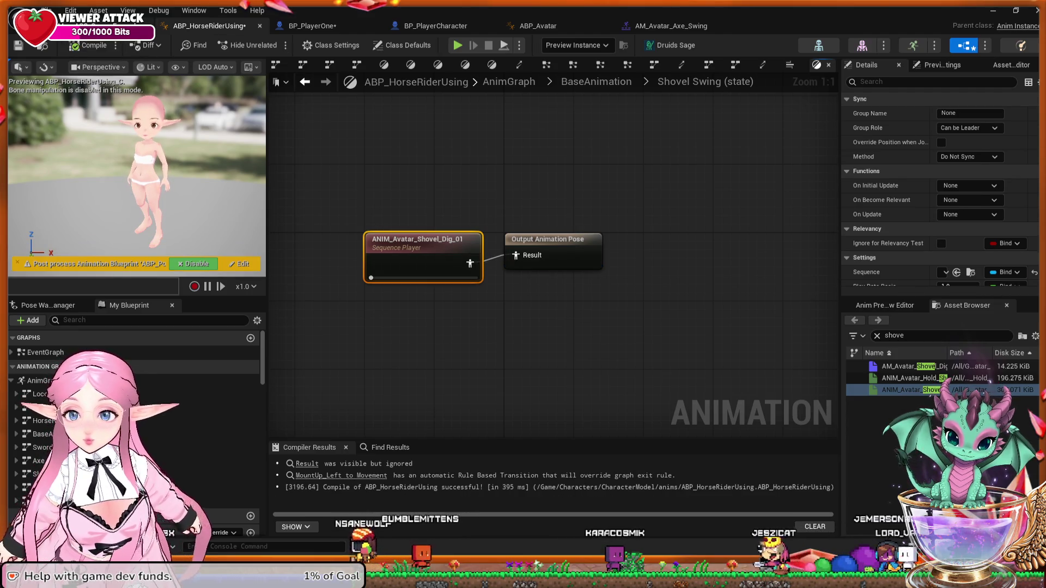
{"action": "key", "text": "ctrl+Tab"}
{"action": "key", "text": "alt+p"}
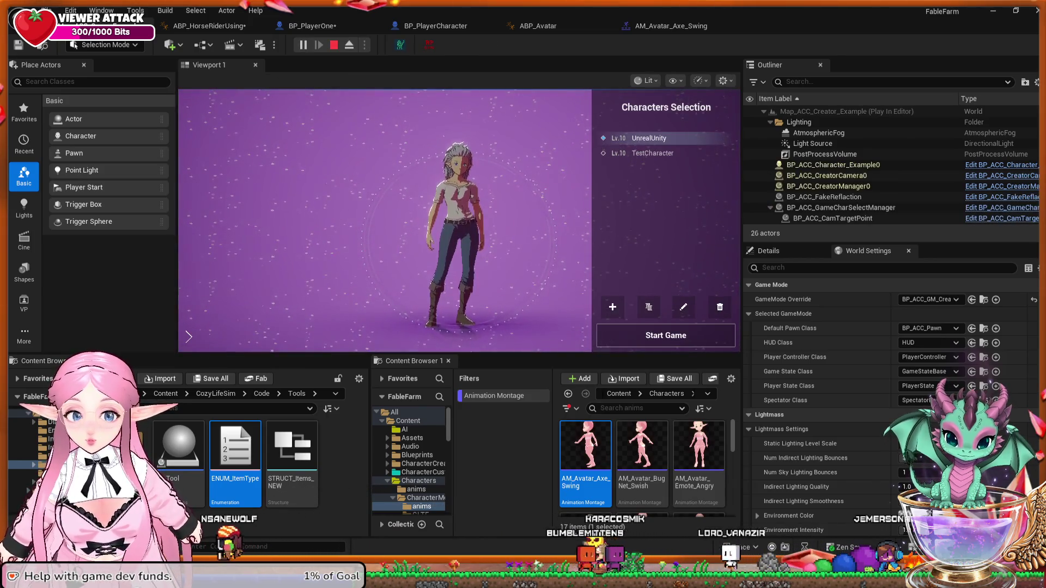
Step: Start the game as server playing TestCharacter
{"action": "left_click", "coordinate": [652, 153]}
{"action": "left_click", "coordinate": [666, 335]}
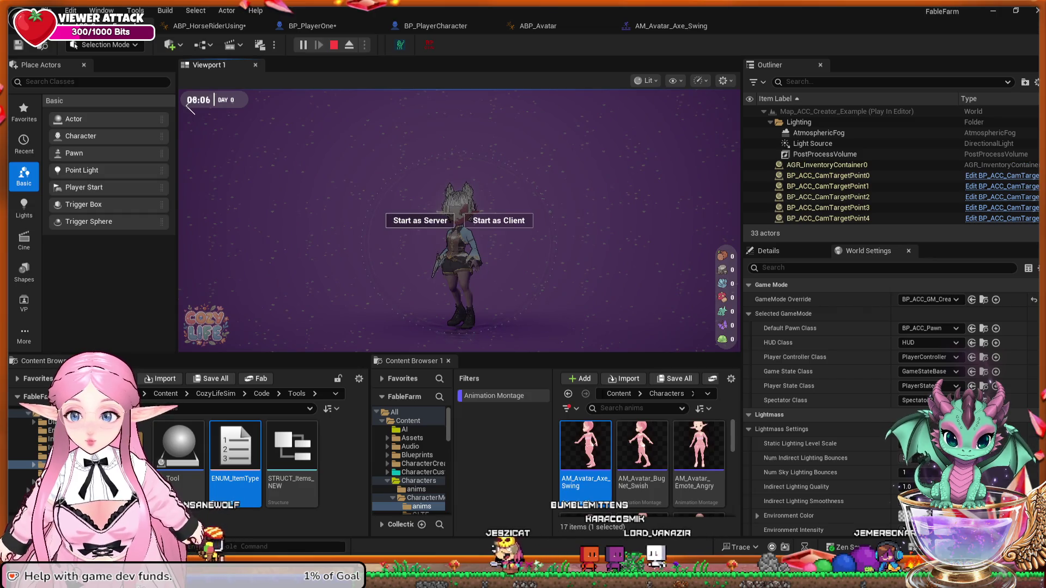
{"action": "left_click", "coordinate": [420, 220]}
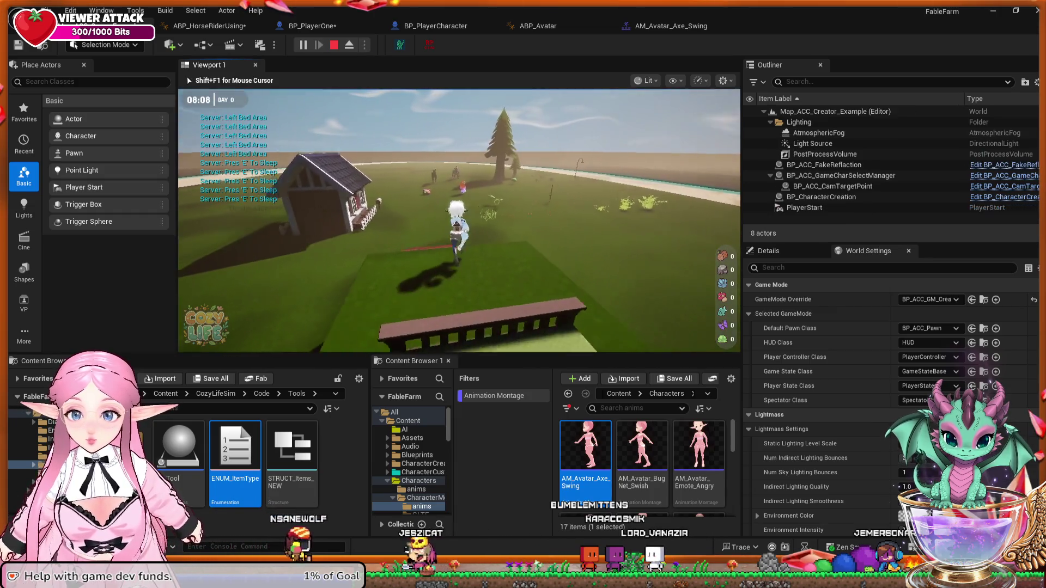
Step: Run the character to a tree, chop it with the axe, then walk around the field
{"action": "key", "text": "w"}
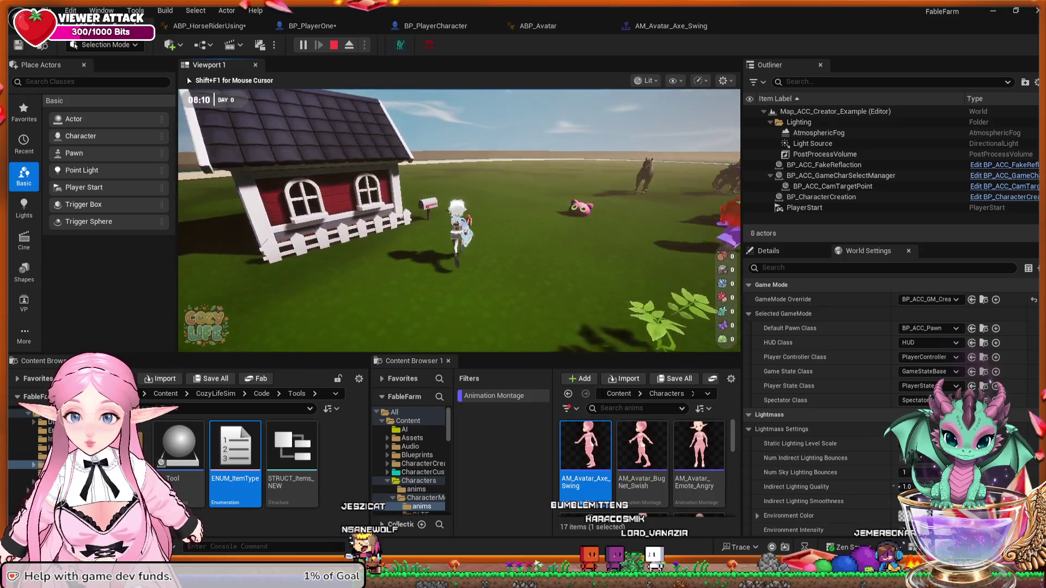
{"action": "key", "text": "w"}
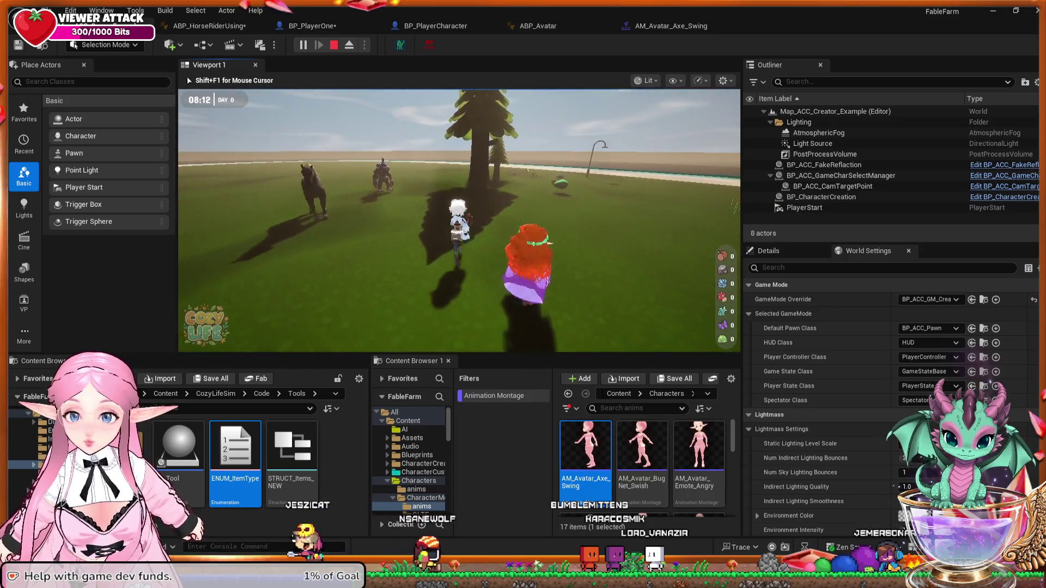
{"action": "key", "text": "w"}
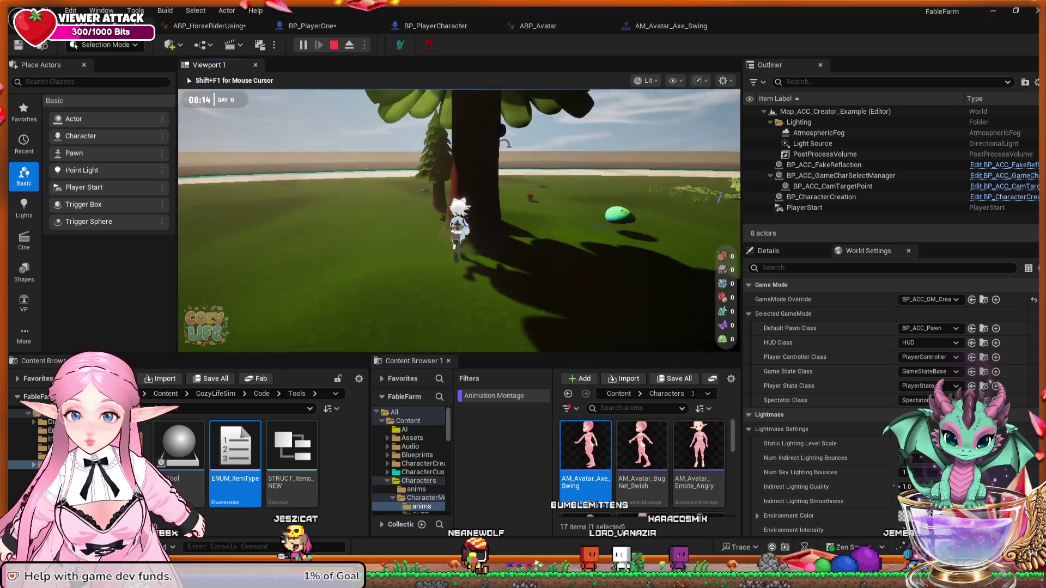
{"action": "key", "text": "e"}
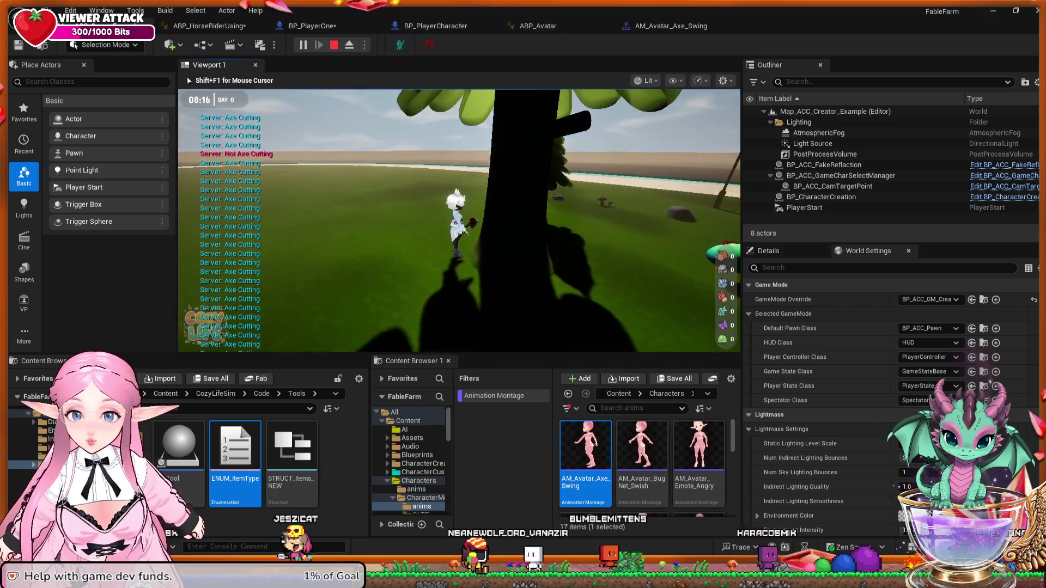
{"action": "key", "text": "s"}
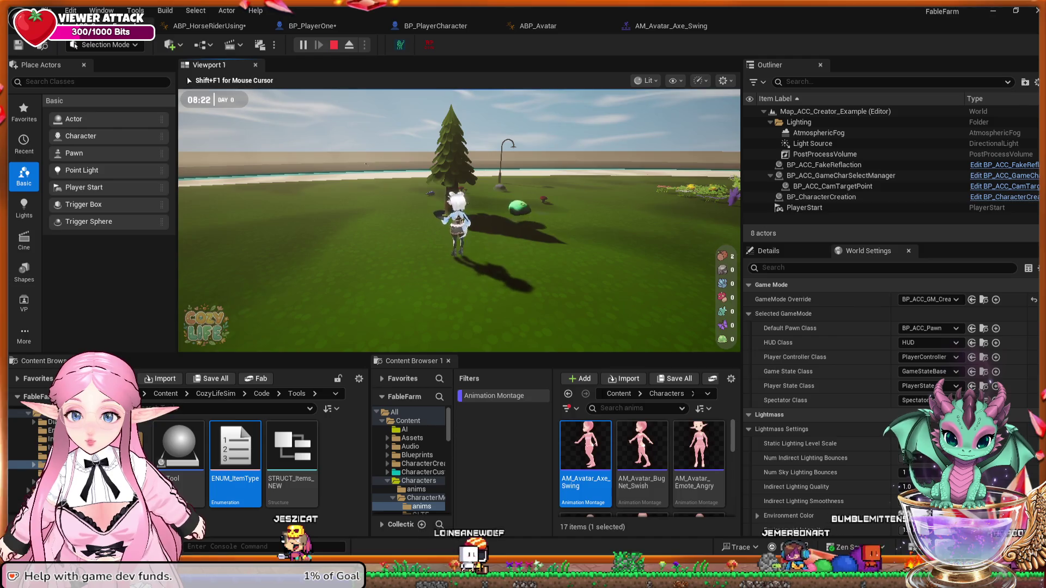
{"action": "key", "text": "w"}
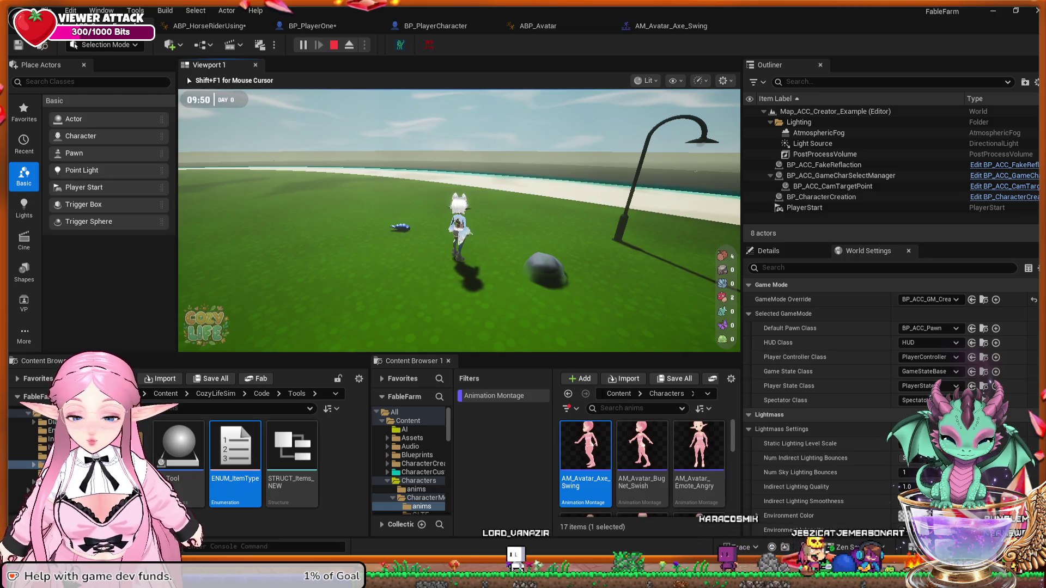
{"action": "key", "text": "Escape"}
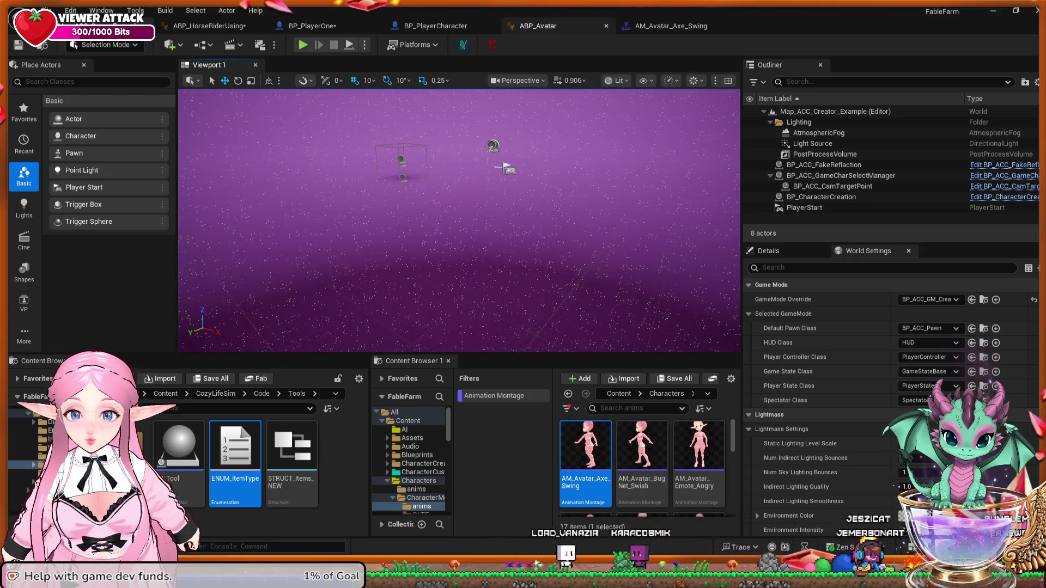
Step: Look through the ABP_Avatar, BP_PlayerCharacter and BP_PlayerOne blueprint tabs
{"action": "left_click", "coordinate": [538, 26]}
{"action": "left_click", "coordinate": [436, 26]}
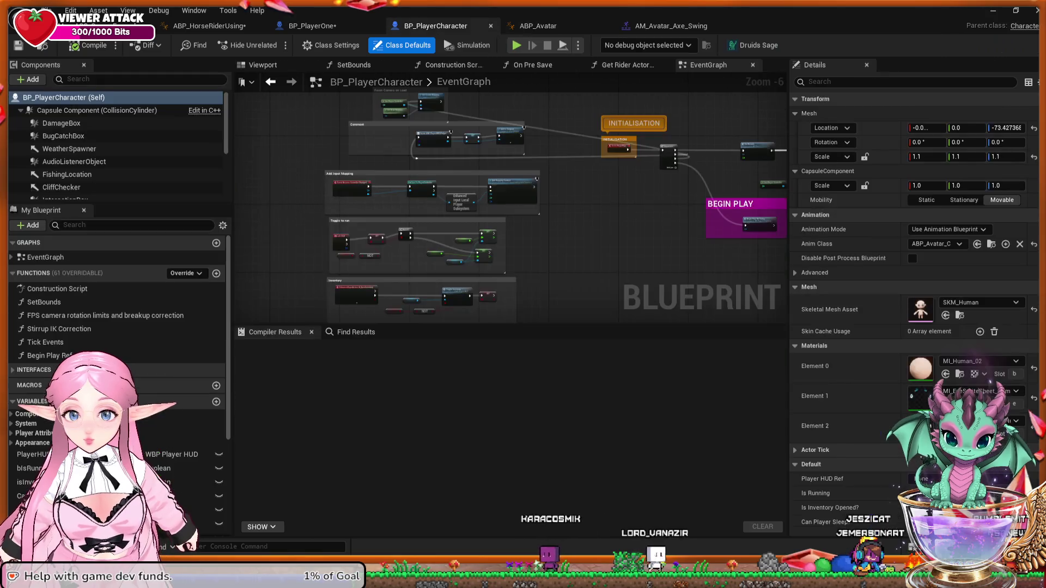
{"action": "left_click", "coordinate": [312, 25]}
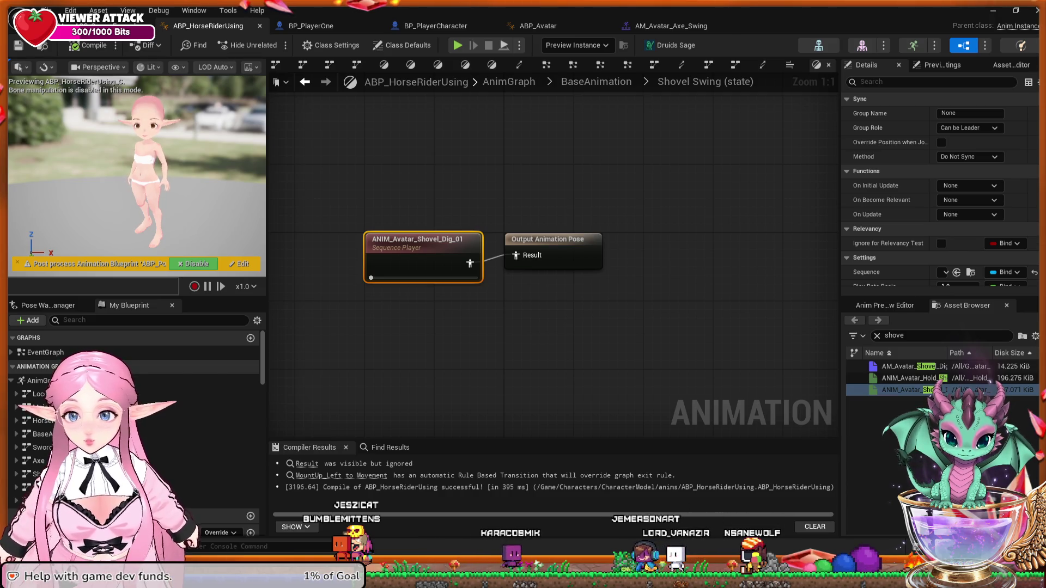
Step: Go from BaseAnimation up to the AnimGraph and open the FishingRod state machine
{"action": "left_click", "coordinate": [305, 82]}
{"action": "left_click_drag", "start_coordinate": [390, 246], "coordinate": [544, 249]}
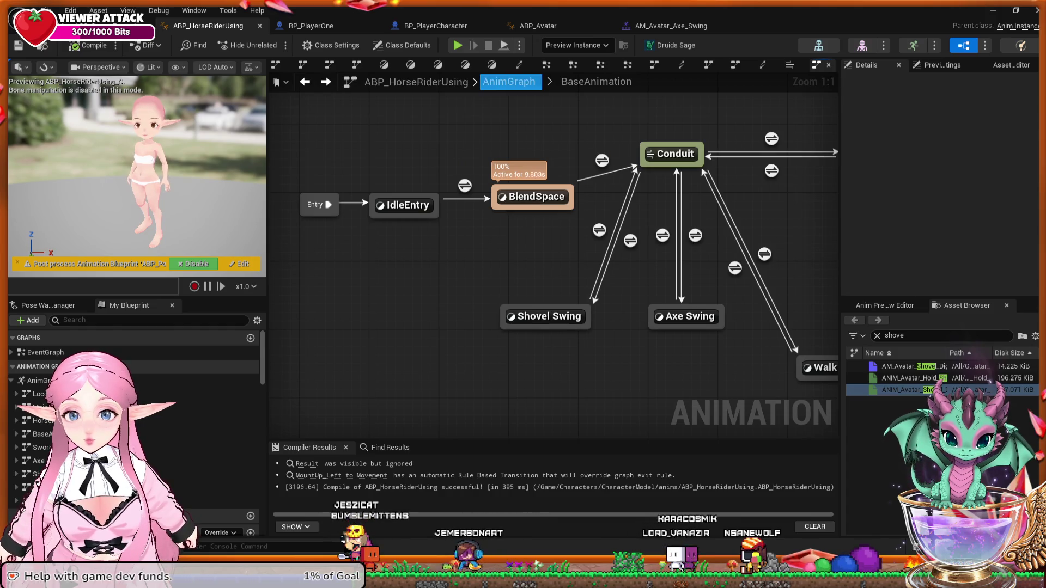
{"action": "left_click", "coordinate": [510, 82]}
{"action": "scroll", "coordinate": [587, 198], "scroll_direction": "up", "scroll_amount": 6}
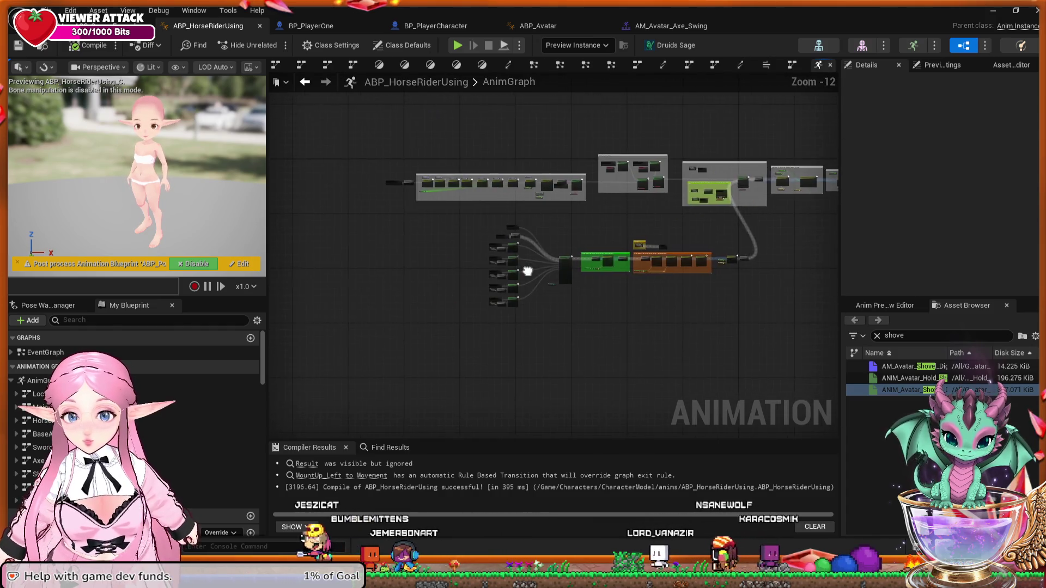
{"action": "scroll", "coordinate": [510, 253], "scroll_direction": "up", "scroll_amount": 3}
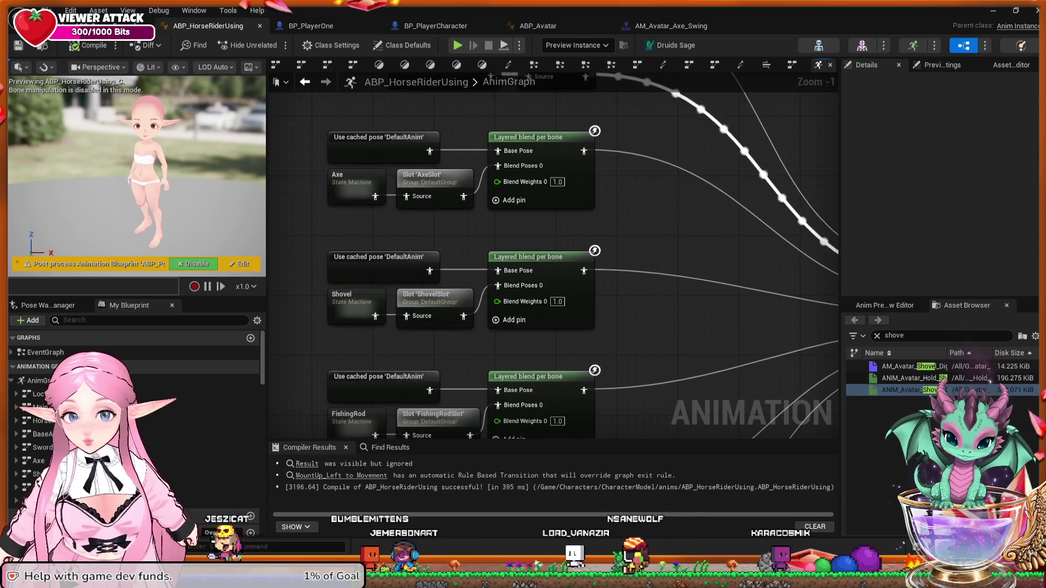
{"action": "left_click_drag", "start_coordinate": [470, 362], "coordinate": [474, 241]}
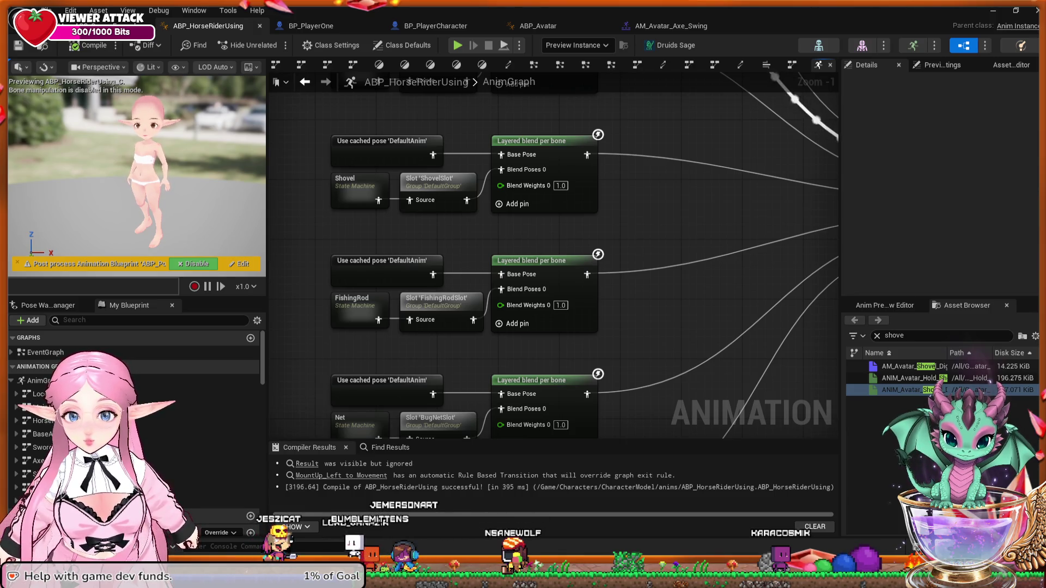
{"action": "double_click", "coordinate": [355, 305]}
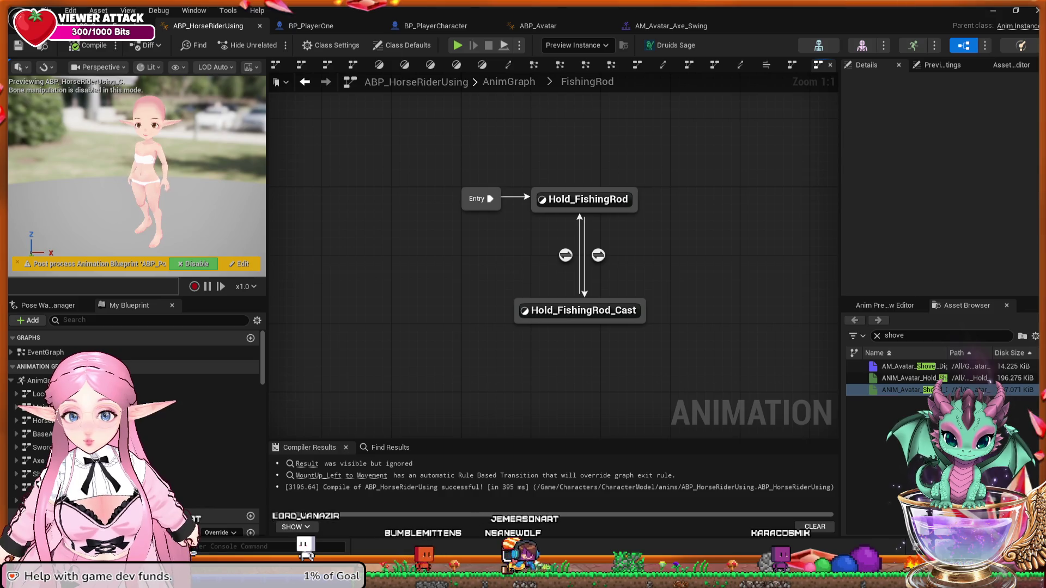
Step: Inspect the Hold_FishingRod_Cast state graph in the FishingRod state machine
{"action": "left_click_drag", "start_coordinate": [677, 328], "coordinate": [567, 306]}
{"action": "left_click", "coordinate": [479, 291]}
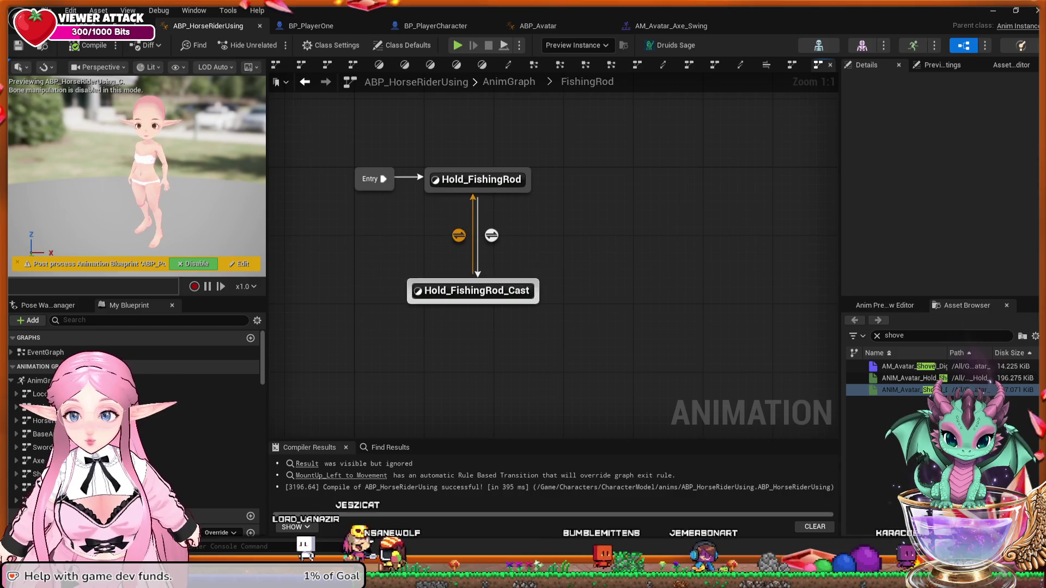
{"action": "key", "text": "Escape"}
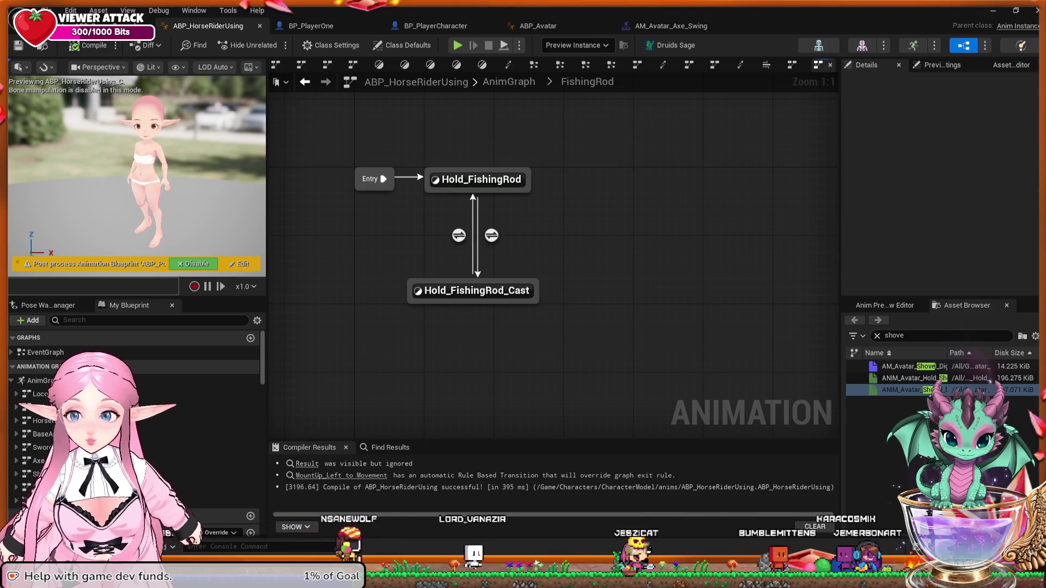
{"action": "key", "text": "alt+Left"}
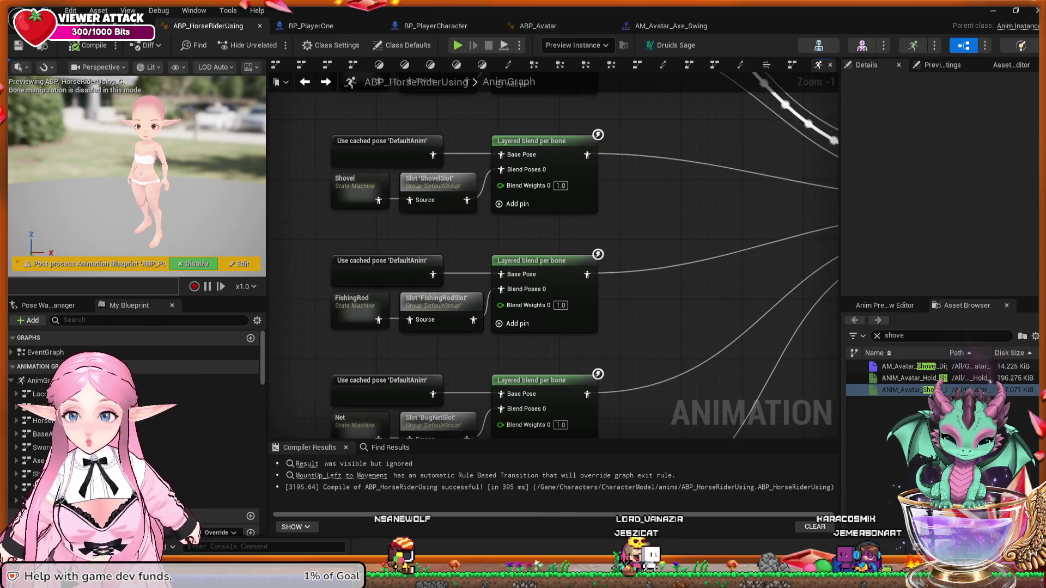
{"action": "key", "text": "alt+Right"}
{"action": "double_click", "coordinate": [572, 306]}
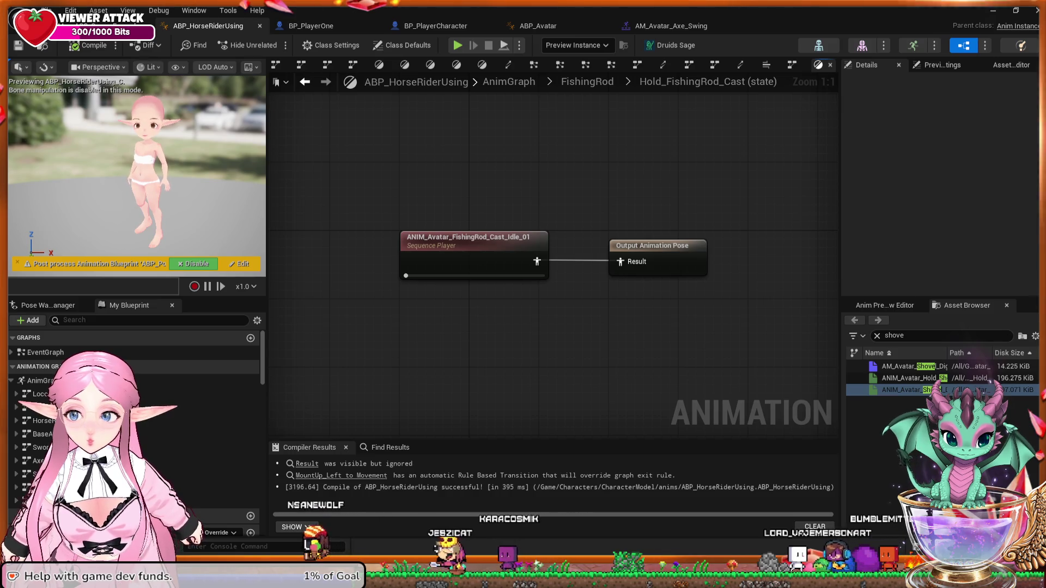
{"action": "key", "text": "alt+Left"}
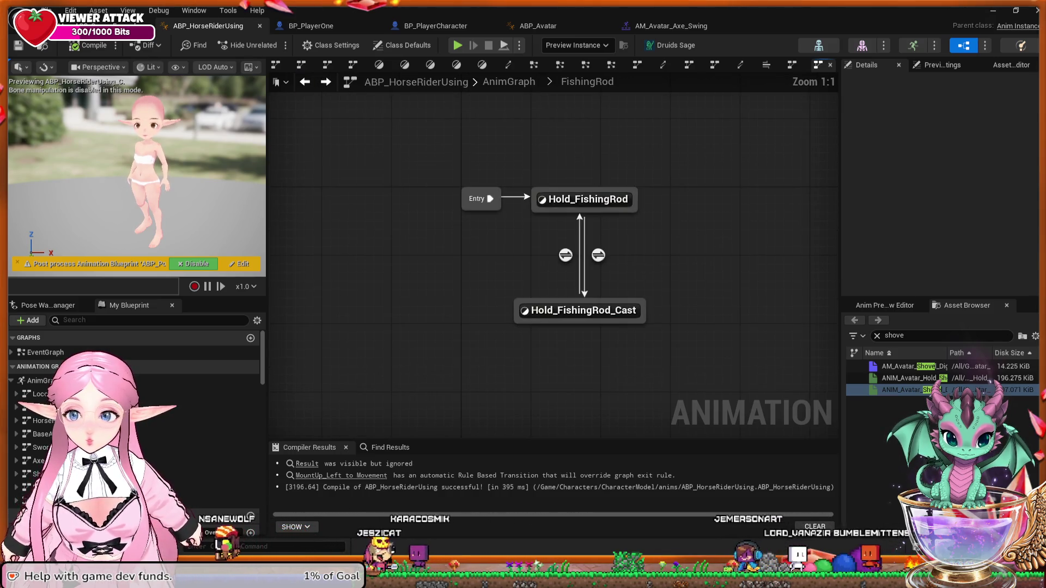
Step: Inspect the Hold_FishingRod state graph, then return up and reopen BaseAnimation
{"action": "double_click", "coordinate": [584, 199]}
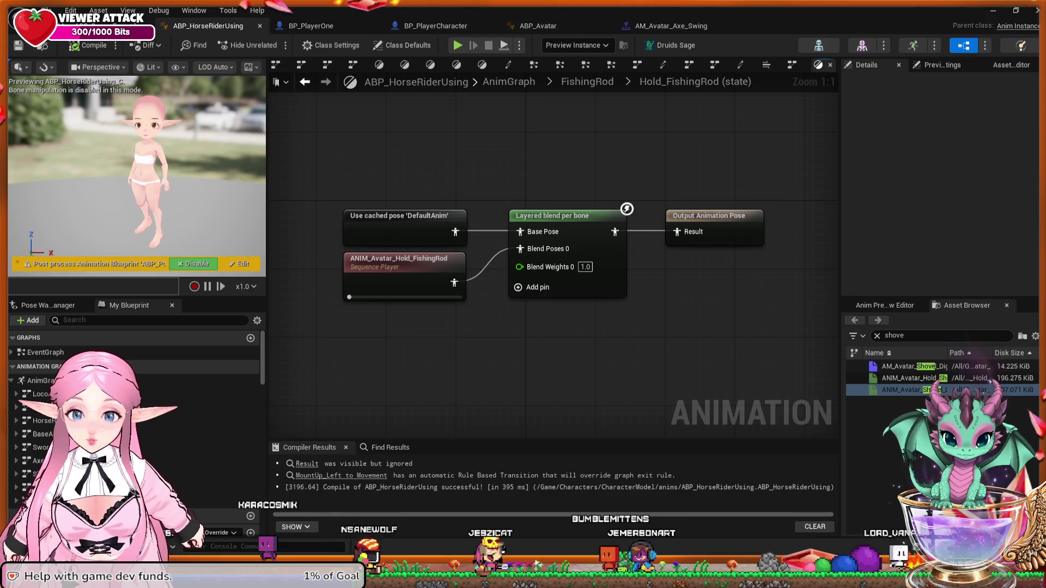
{"action": "left_click", "coordinate": [305, 82]}
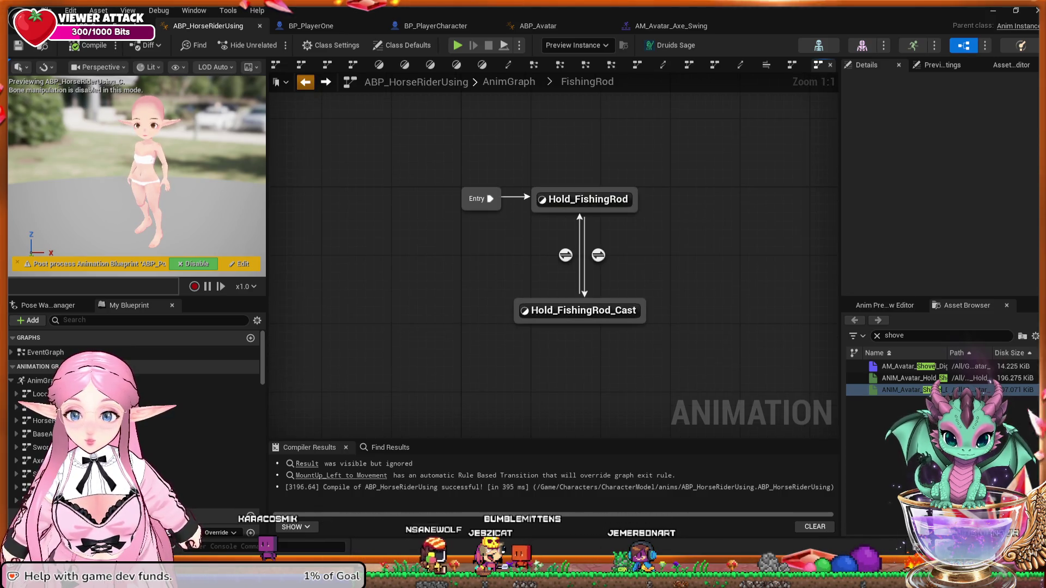
{"action": "left_click", "coordinate": [305, 81]}
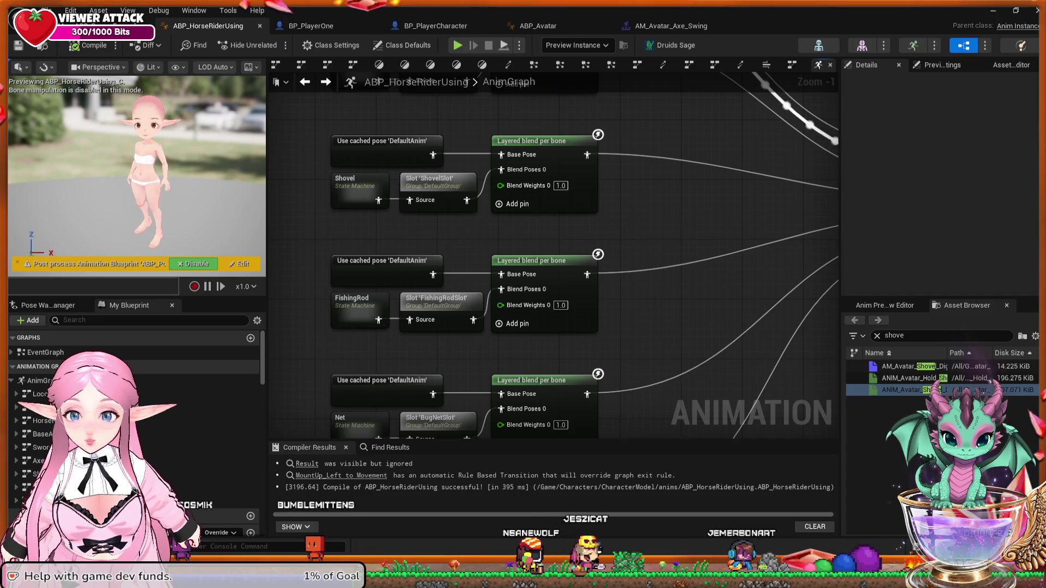
{"action": "left_click_drag", "start_coordinate": [668, 225], "coordinate": [634, 228]}
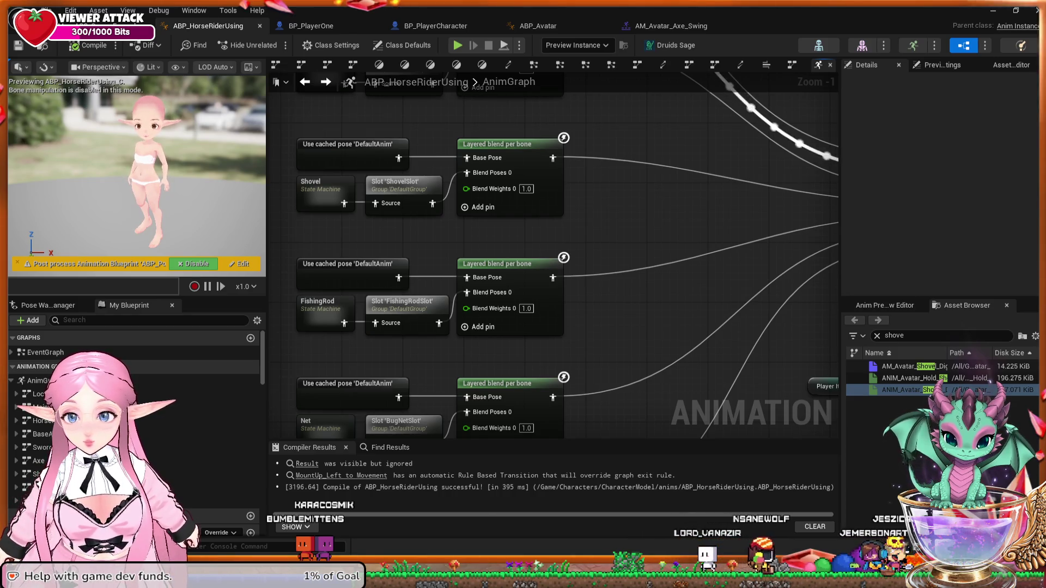
{"action": "double_click", "coordinate": [41, 434]}
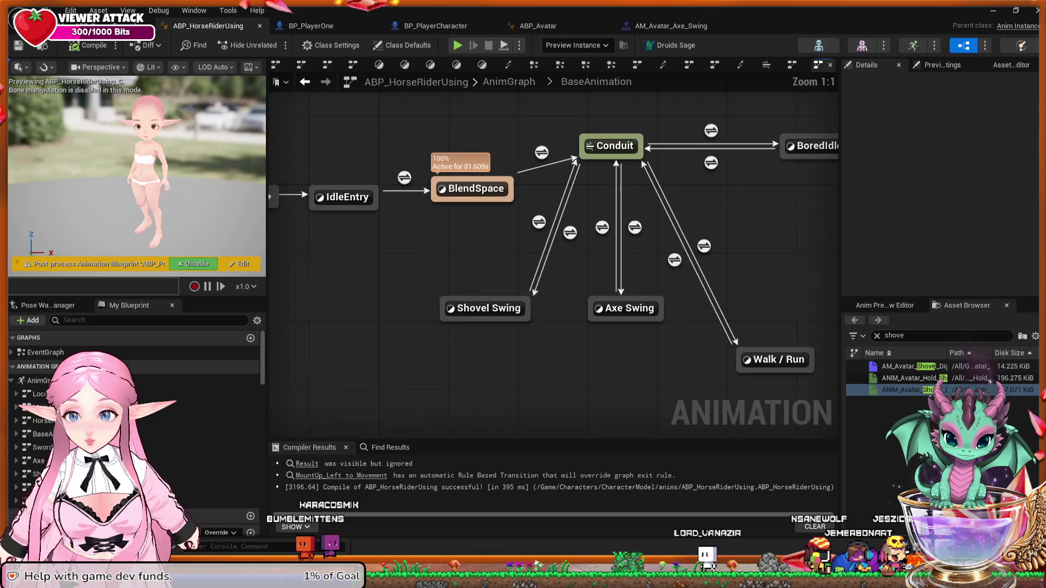
Step: Pull a new transition out of the Conduit toward empty space below
{"action": "left_click", "coordinate": [622, 154]}
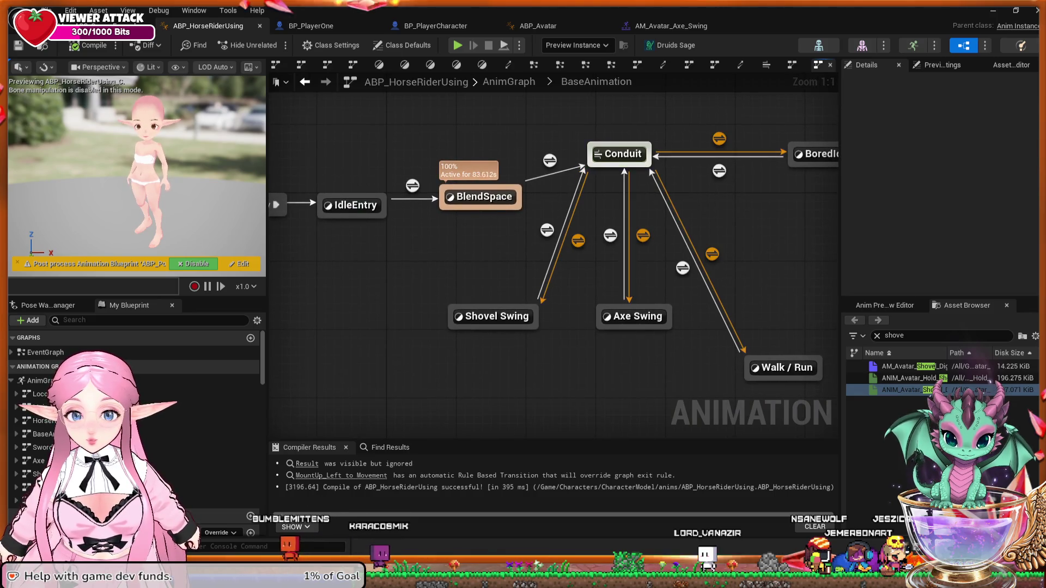
{"action": "mouse_move", "coordinate": [591, 166]}
{"action": "left_mouse_down"}
{"action": "mouse_move", "coordinate": [561, 420]}
{"action": "mouse_move", "coordinate": [561, 354]}
{"action": "left_mouse_up"}
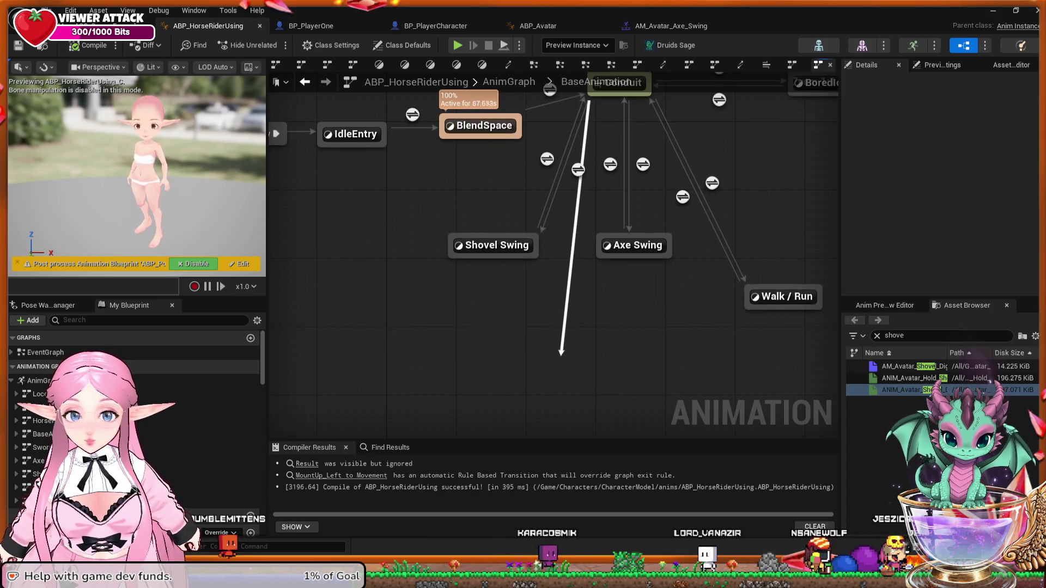